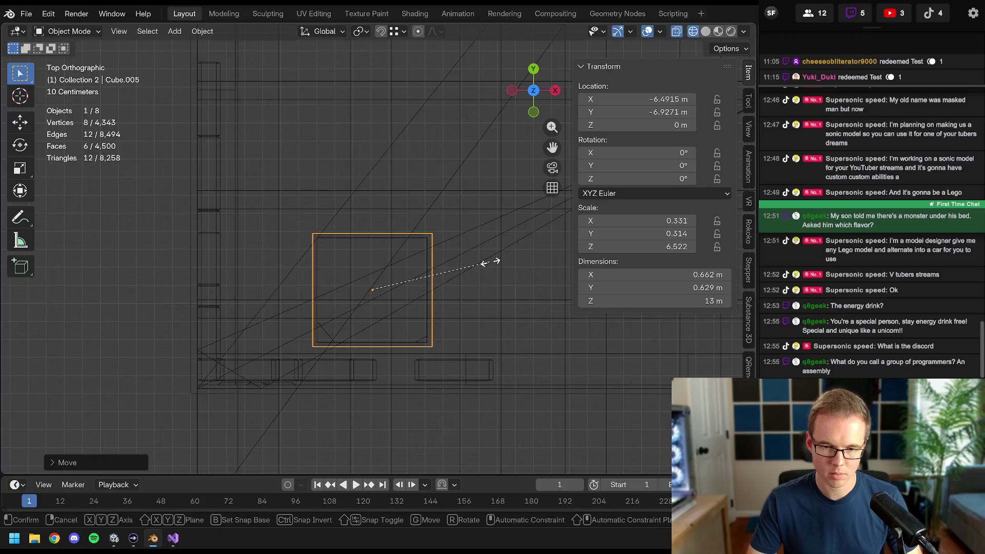
- Shrink the thin column block slightly and place a copy along X over the next post
key("s")
left_click(480, 265)
scroll(480, 269, "down", 3)
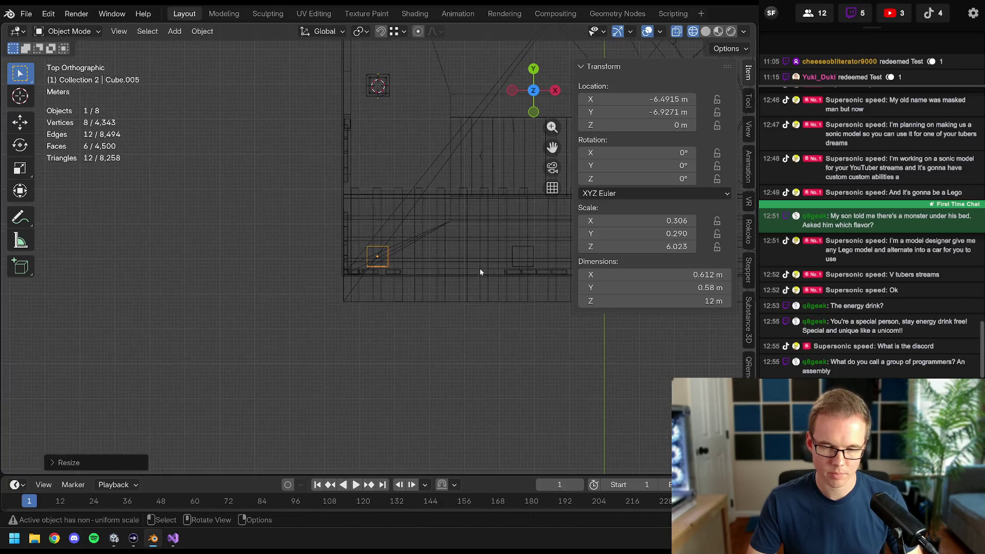
middle_click_drag(480, 269, 244, 298, "shift")
key("shift+d")
key("x")
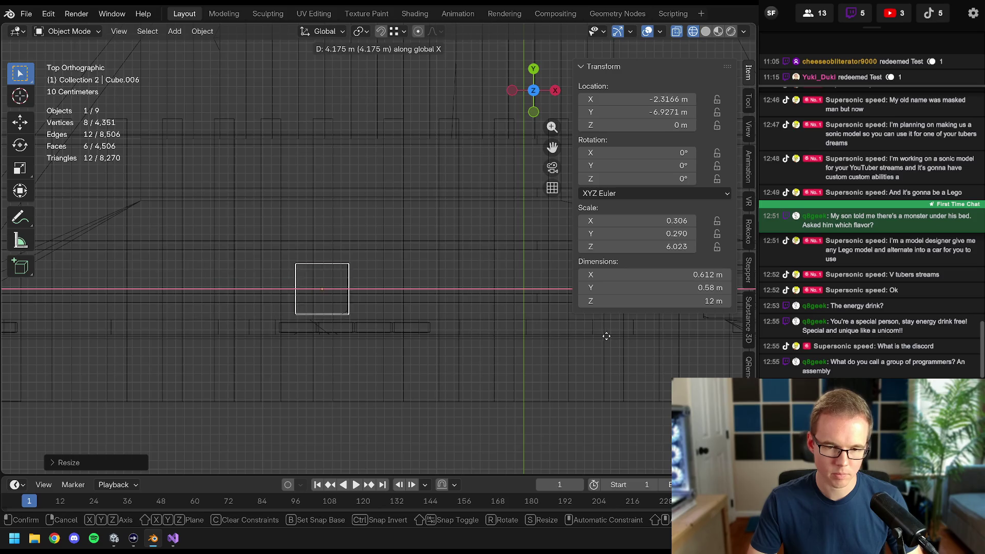
left_click(607, 336)
scroll(330, 298, "up", 5)
middle_click_drag(330, 299, 459, 210, "shift")
key("g")
key("x")
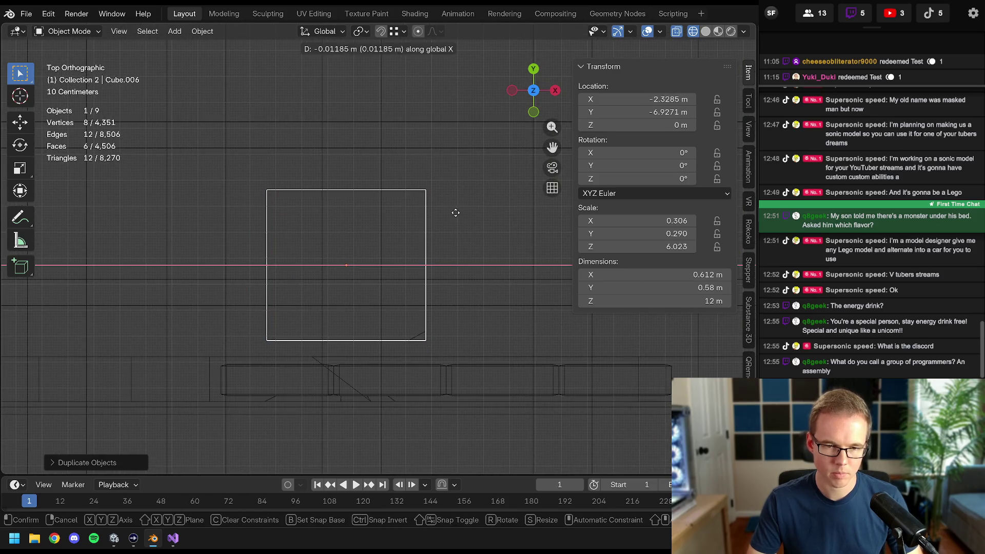
left_click(456, 213)
scroll(364, 239, "down", 3)
- Place a second copy along X over the following post and fine-tune its X position
middle_click_drag(363, 239, 300, 242, "shift")
key("shift+d")
key("x")
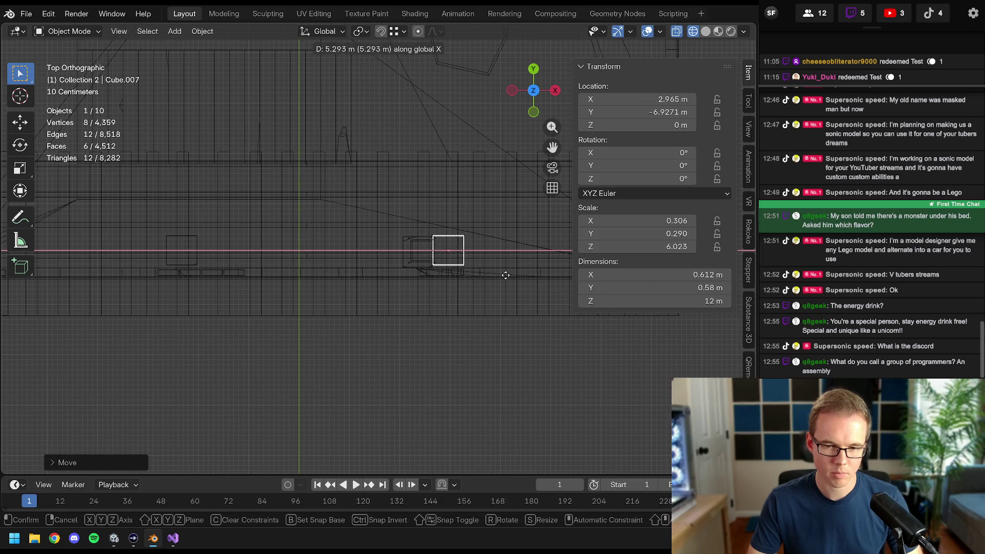
left_click(476, 276)
scroll(462, 278, "up", 5)
mouse_move(462, 277)
middle_mouse_down("shift")
mouse_move(340, 274)
mouse_move(322, 239)
mouse_move(387, 298)
mouse_move(231, 288)
mouse_move(257, 299)
mouse_move(299, 350)
mouse_move(325, 296)
mouse_move(307, 207)
mouse_move(285, 247)
middle_mouse_up("shift")
key("g")
key("x")
left_click(333, 275)
scroll(321, 299, "down", 4)
scroll(373, 318, "up", 2)
- Switch the viewport to solid shading and briefly hide the column to check behind it
key("z")
left_click(417, 322)
key("h")
scroll(231, 289, "up", 3)
key("alt+h")
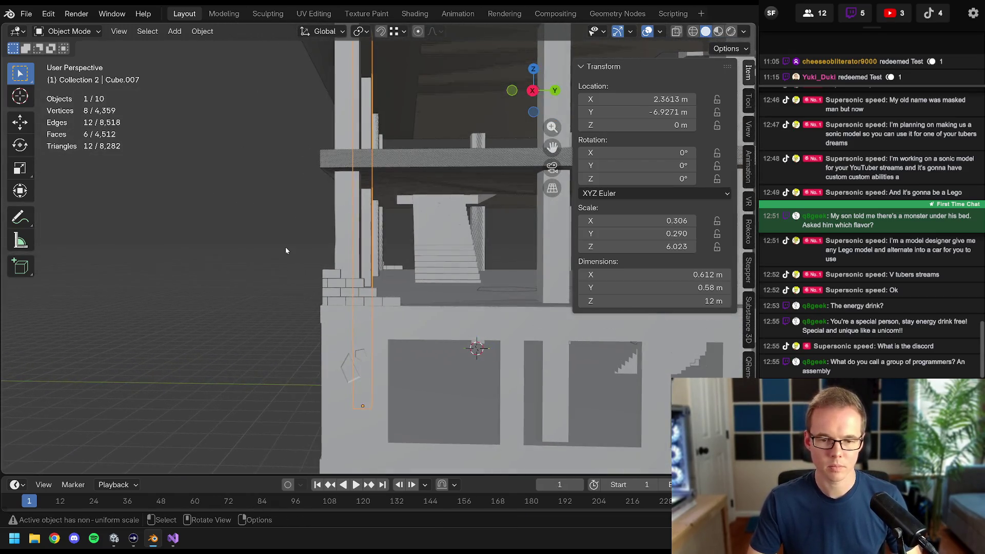
key("KP_7")
key("z")
left_click(93, 249)
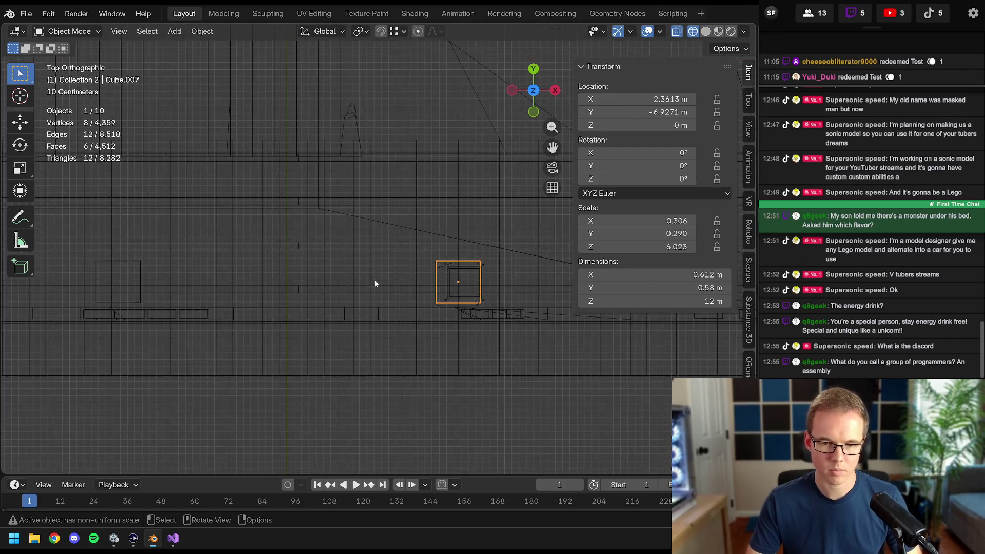
key("KP_Decimal")
scroll(189, 235, "up", 5)
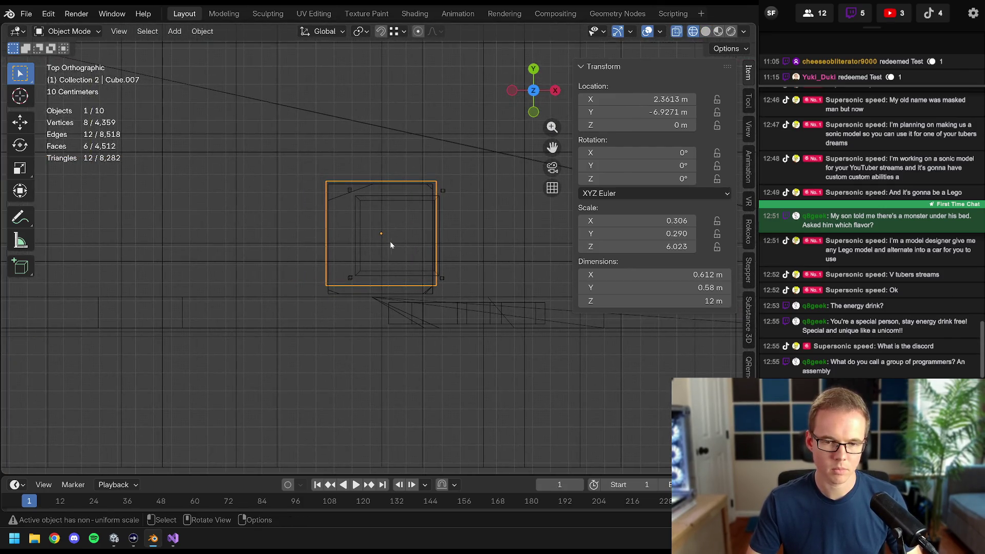
left_click(356, 213)
key("Tab")
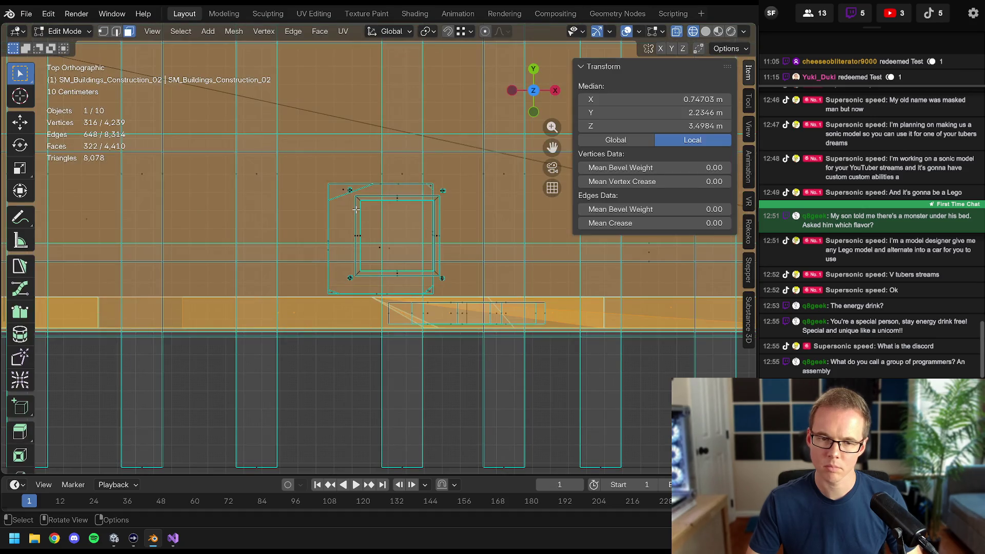
left_click(359, 237)
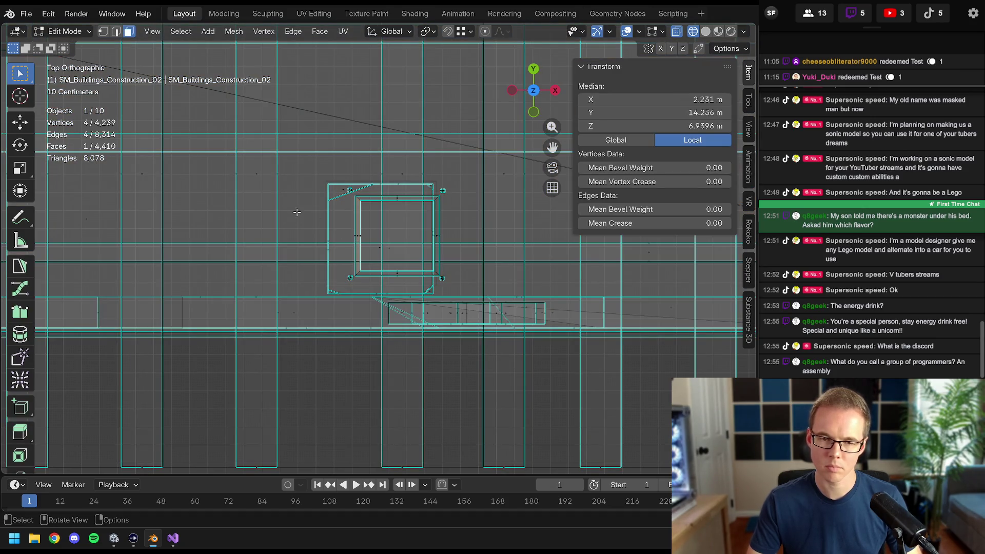
middle_click_drag(297, 212, 331, 202)
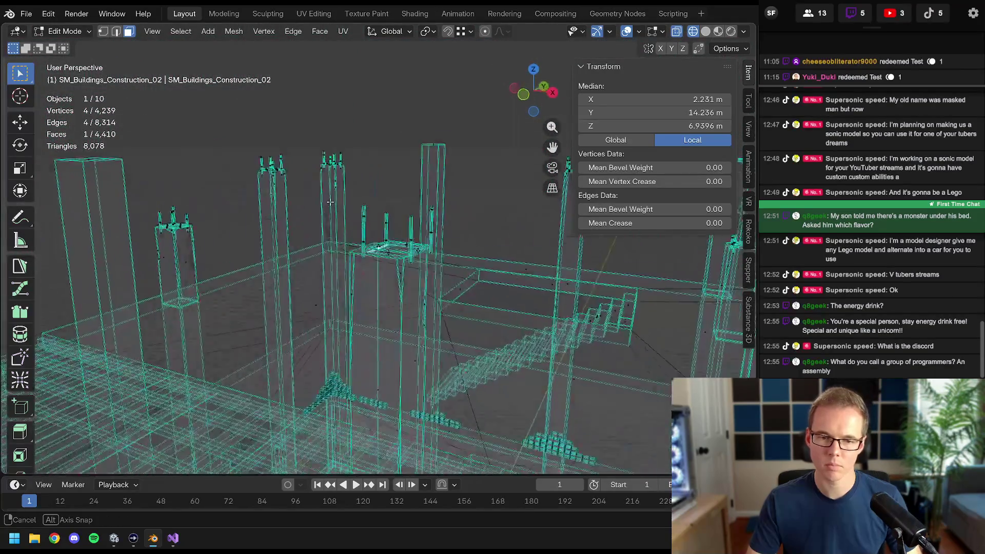
key("z")
left_click(433, 208)
mouse_move(434, 208)
middle_mouse_down()
mouse_move(412, 242)
mouse_move(431, 282)
mouse_move(418, 279)
middle_mouse_up()
key("Tab")
key("KP_7")
key("z")
- In wireframe, shrink the column block and shift it in Y to fit its post
left_click(308, 278)
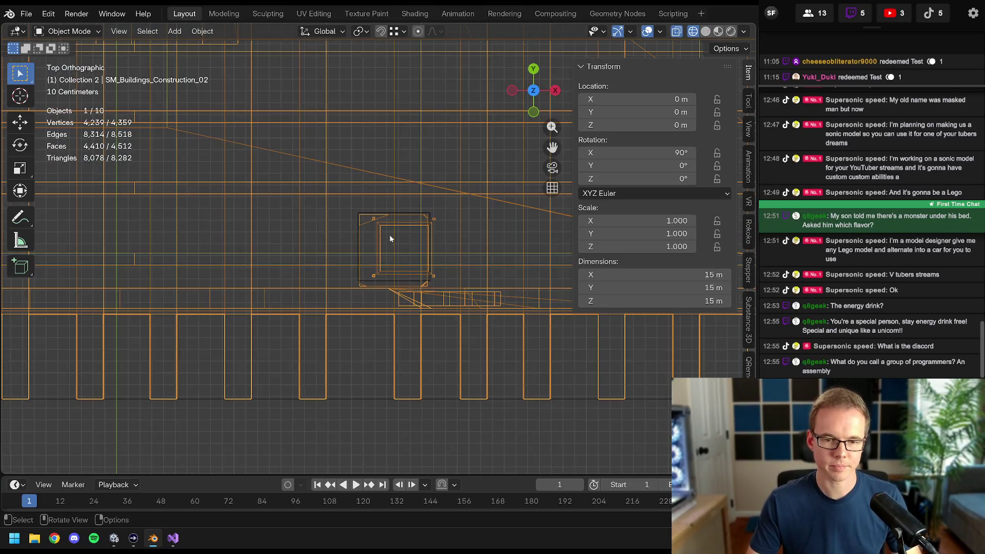
scroll(390, 235, "up", 5)
left_click(382, 160)
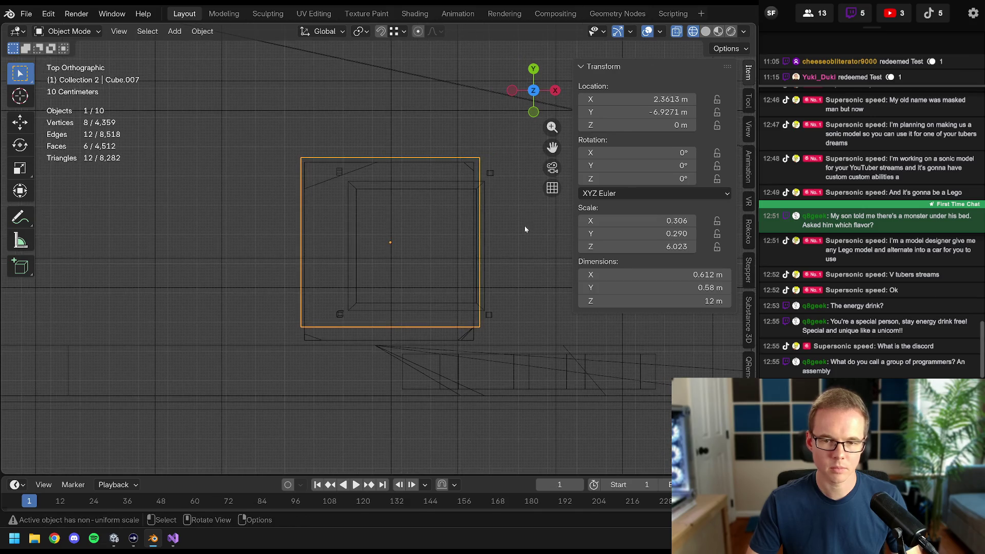
key("s")
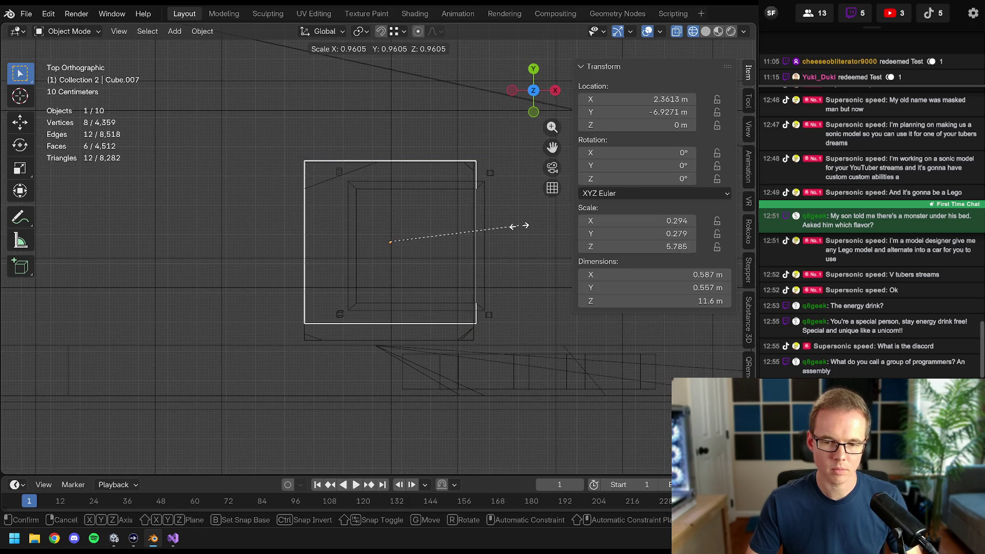
left_click(517, 226)
key("g")
key("y")
left_click(514, 233)
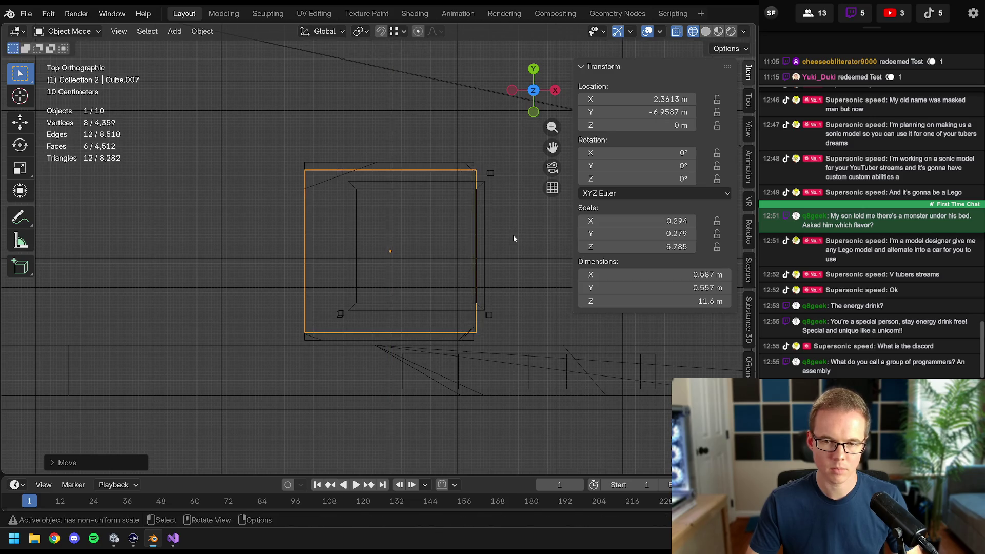
key("s")
key("y")
right_click(525, 231)
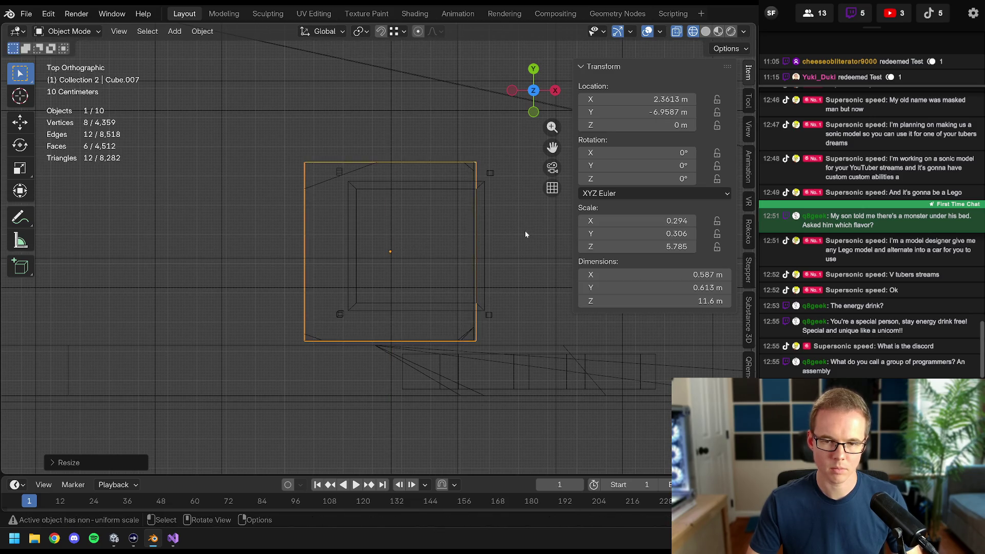
key("g")
left_click(523, 231)
scroll(494, 237, "down", 5)
- Duplicate the fitted block along X and position the copy over the next post
middle_click_drag(494, 237, 377, 273, "shift")
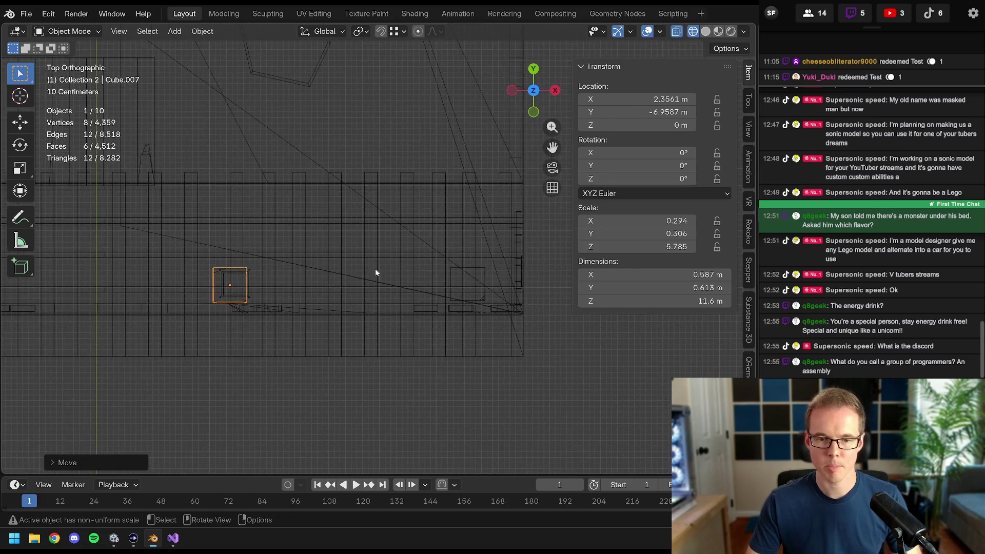
key("shift+d")
key("x")
left_click(534, 318)
scroll(509, 292, "up", 8)
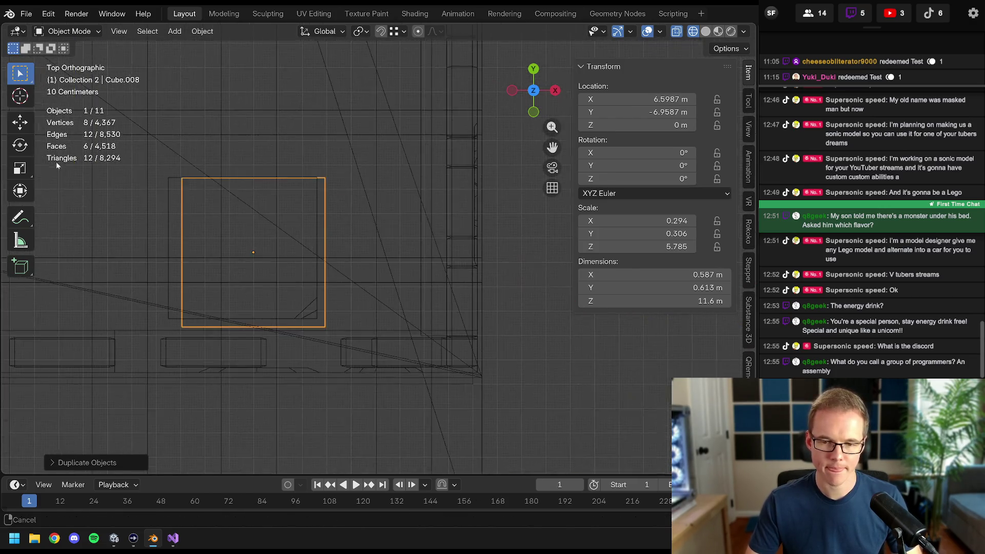
key("g")
key("x")
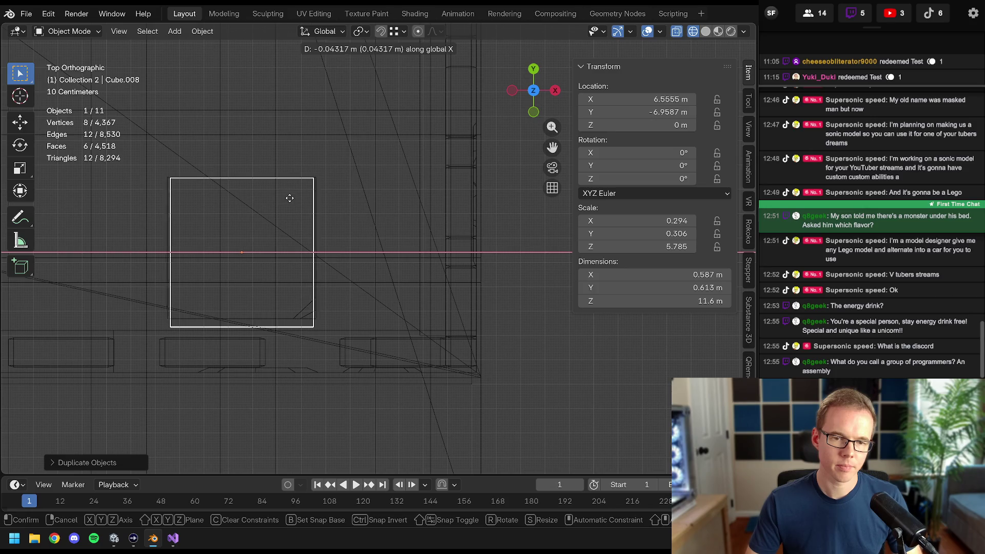
left_click(291, 199)
- Widen the copy along X and nudge it along X to match its post
key("s")
key("x")
left_click(353, 197)
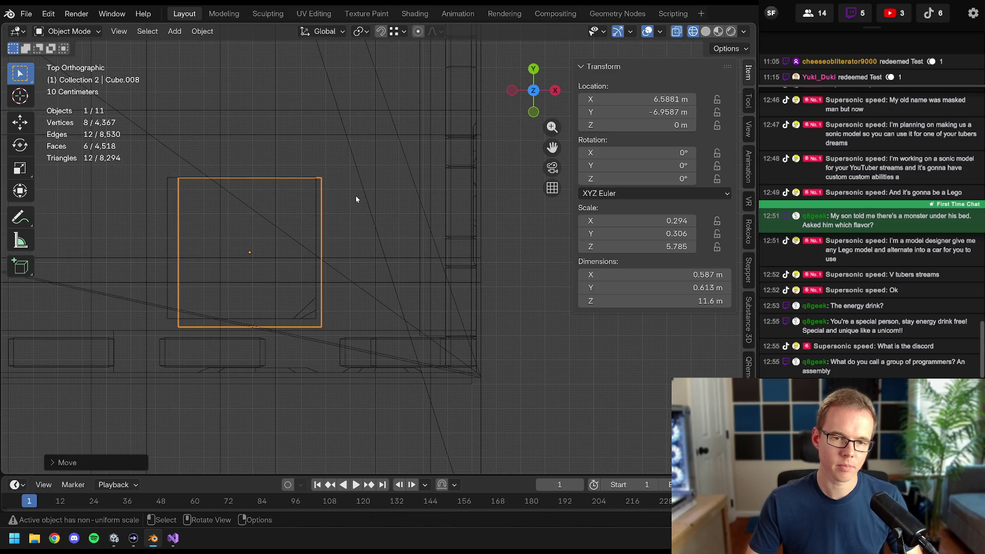
key("g")
key("x")
key("s")
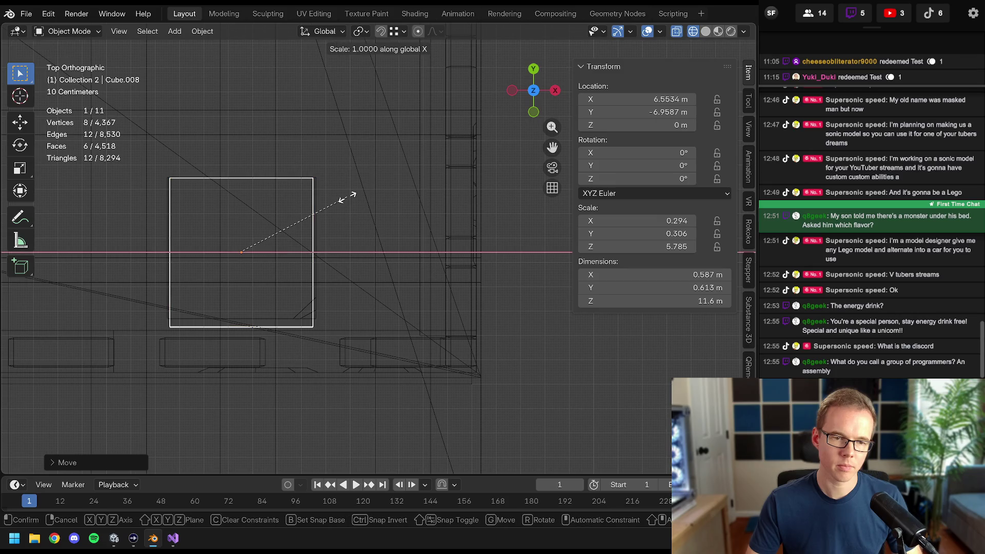
left_click(353, 197)
key("g")
key("x")
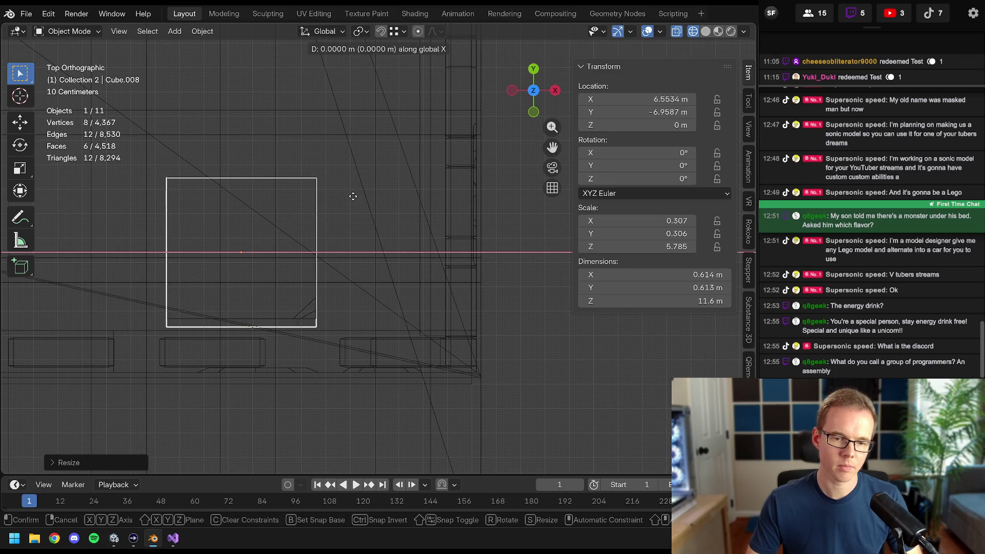
left_click(352, 196)
- Shift the copy into place and narrow it along Y to fit the post
key("g")
left_click(376, 190)
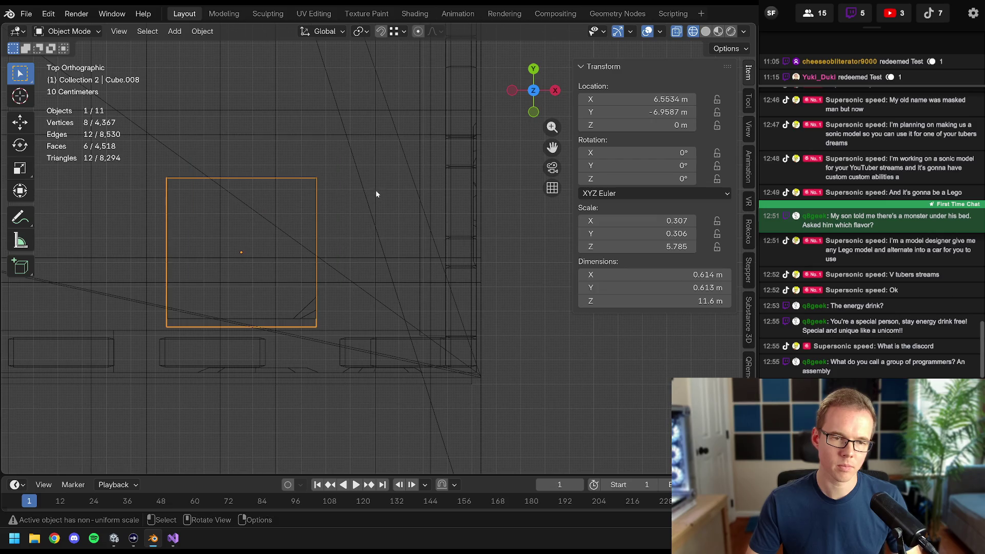
key("z")
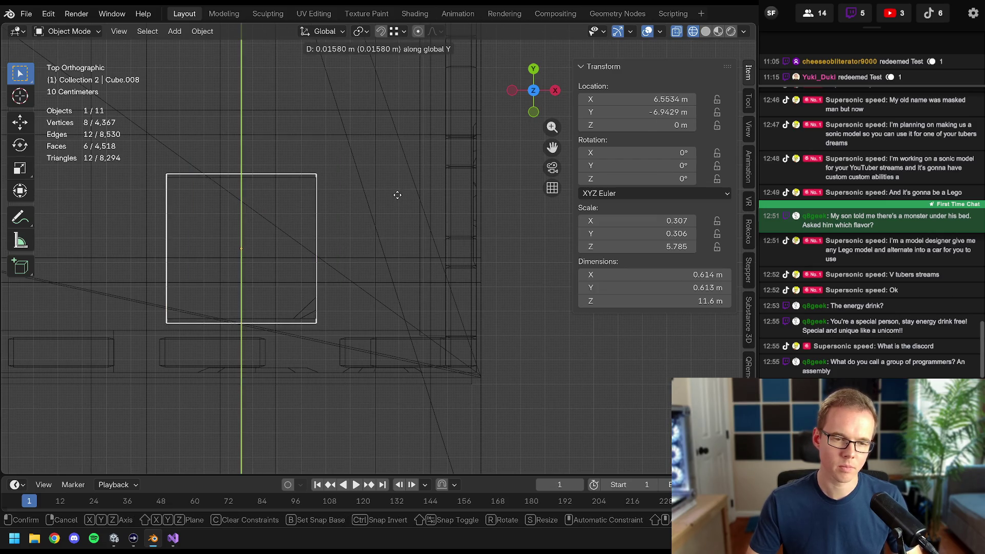
left_click(397, 195)
key("s")
key("y")
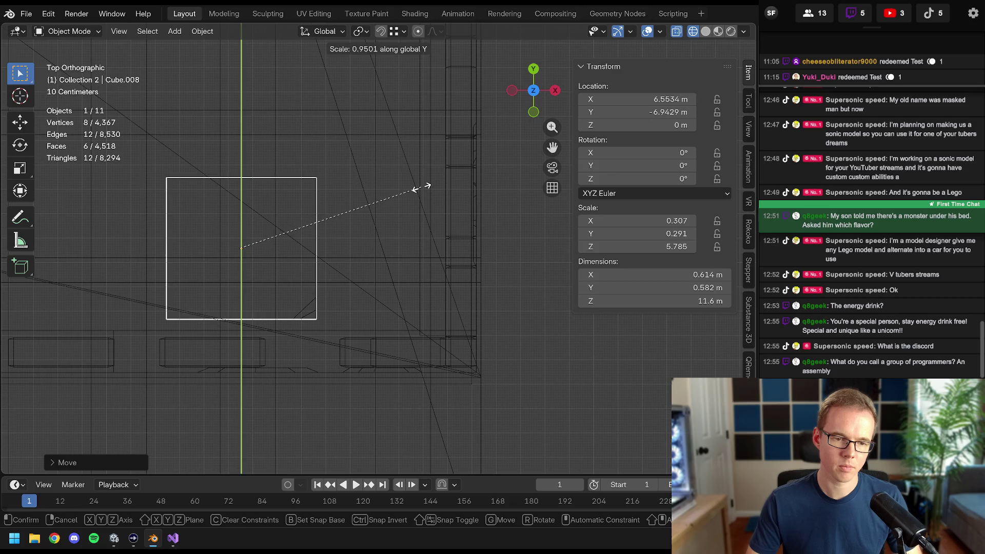
left_click(421, 187)
scroll(398, 288, "down", 6)
- Duplicate the block along Y to the post above, enlarge it and settle its Y position
key("shift+d")
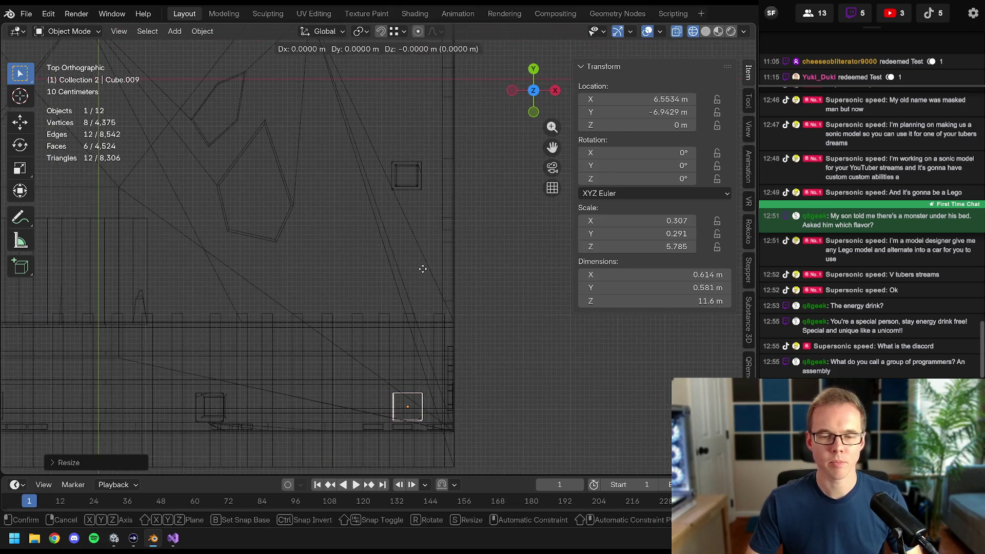
key("y")
left_click(429, 42)
scroll(393, 131, "up", 5)
scroll(361, 219, "up", 4)
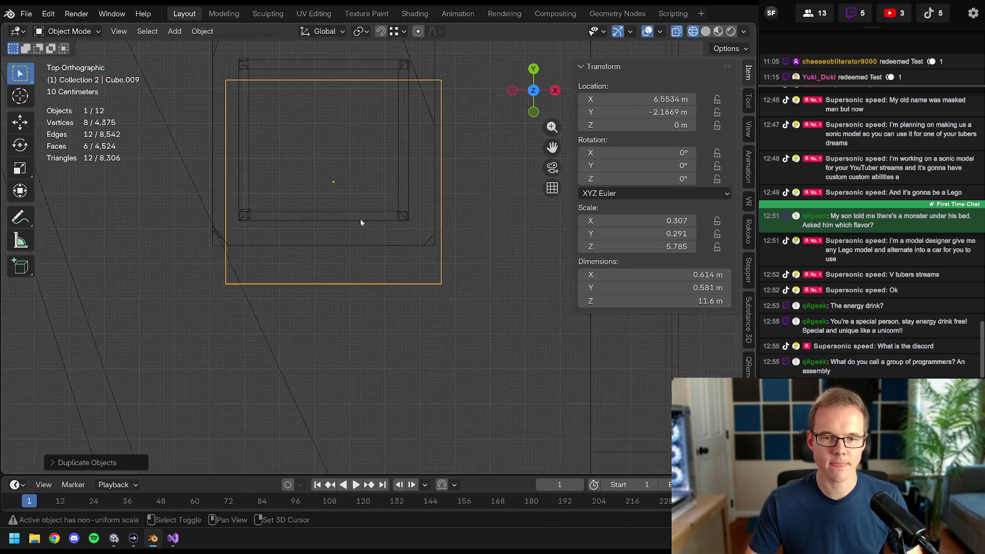
key("g")
key("shift+z")
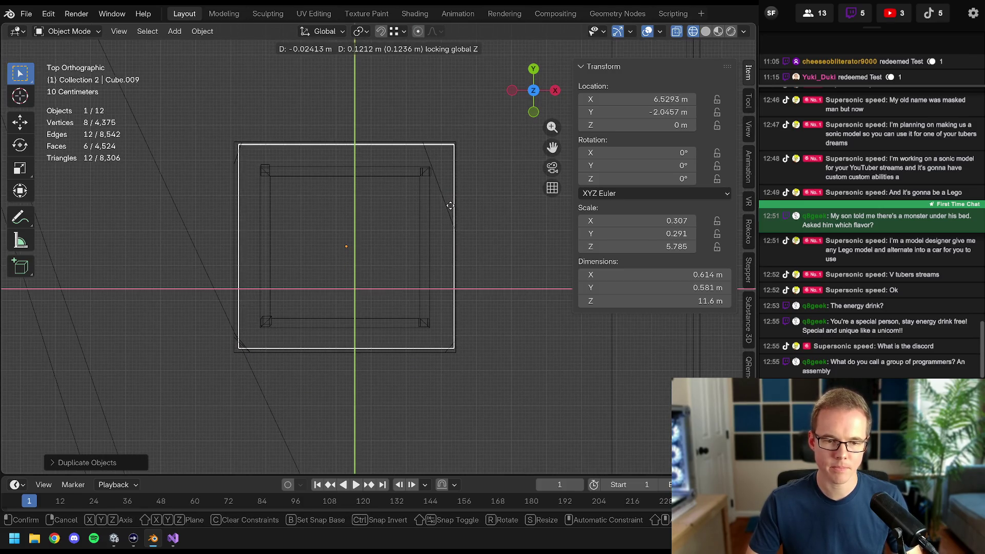
left_click(451, 206)
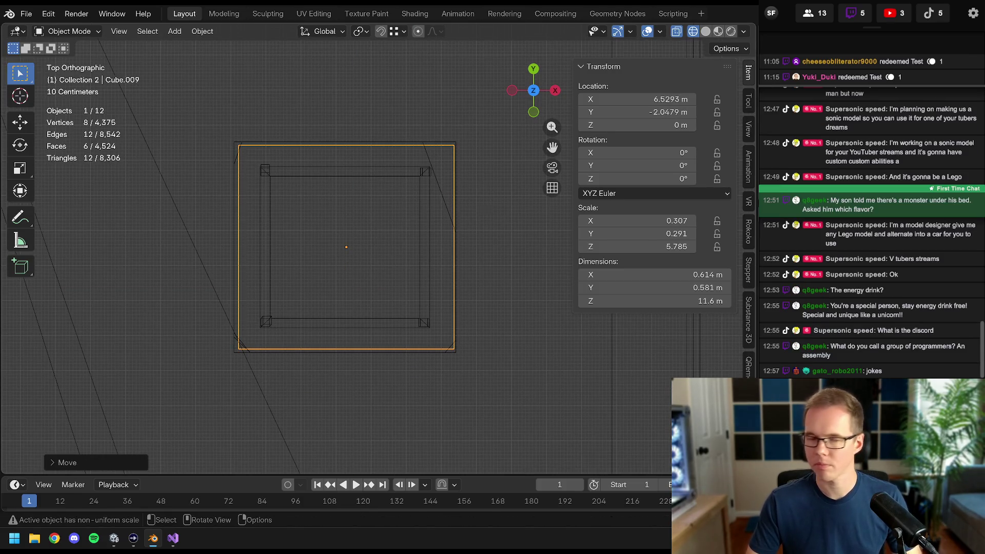
key("s")
left_click(485, 207)
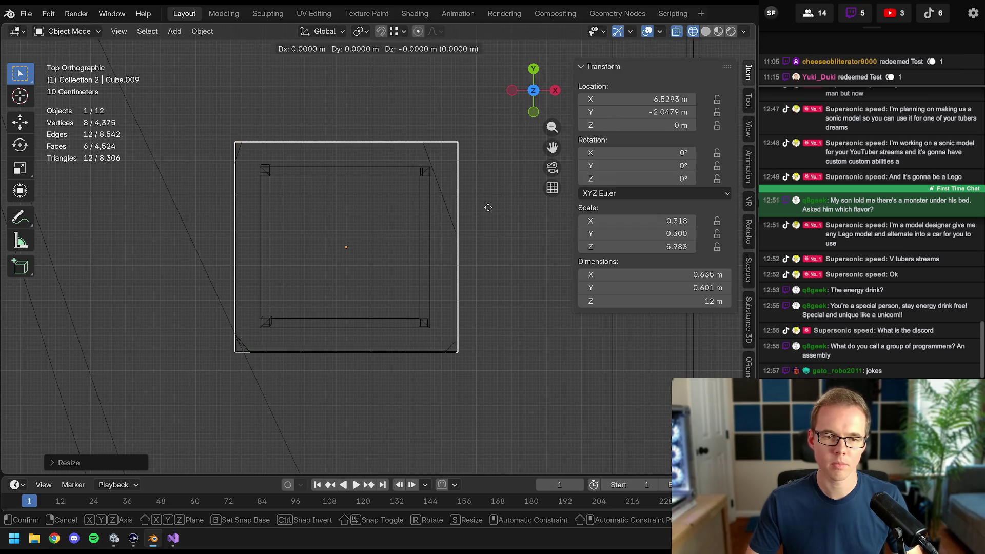
key("g")
key("y")
left_click(487, 206)
scroll(478, 212, "down", 5)
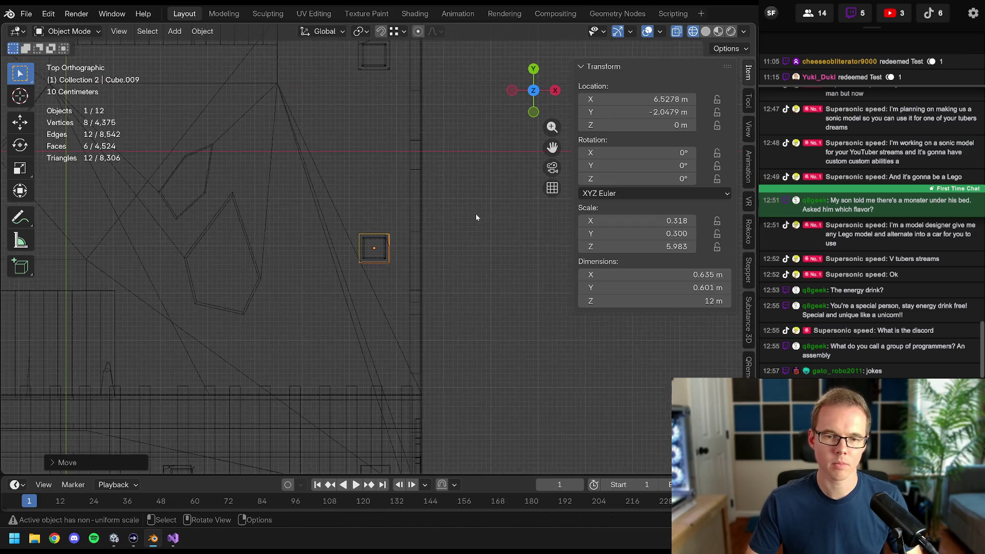
- Add another copy along Y over the next post, adjusting its position and size
middle_click_drag(475, 214, 453, 337, "shift")
key("shift+d")
key("y")
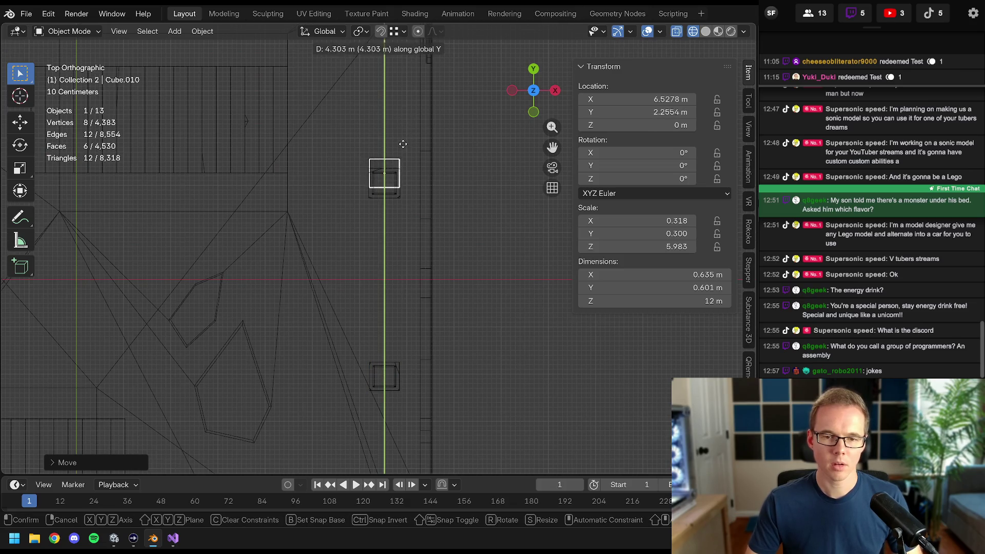
left_click(403, 144)
scroll(403, 144, "up", 4)
middle_click_drag(386, 149, 348, 329, "shift")
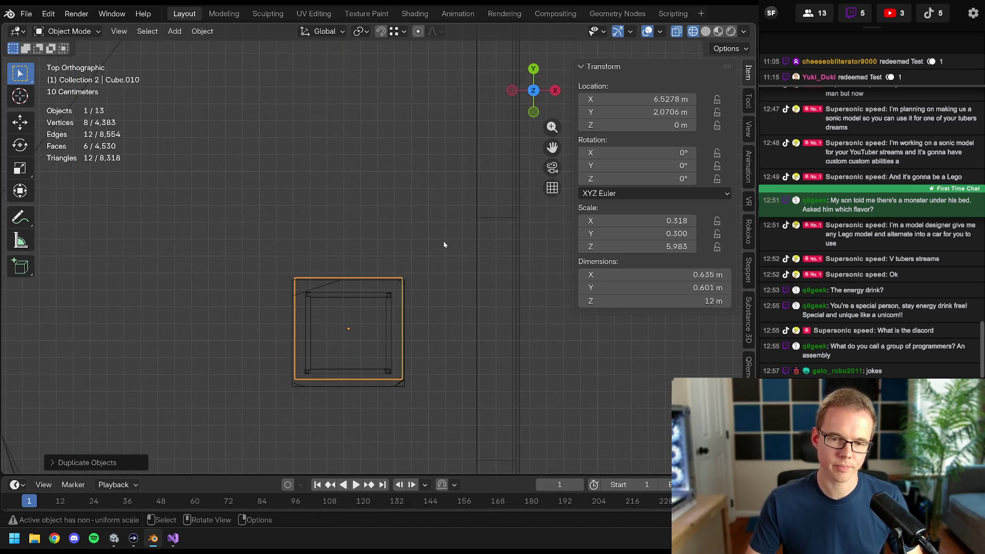
key("g")
key("y")
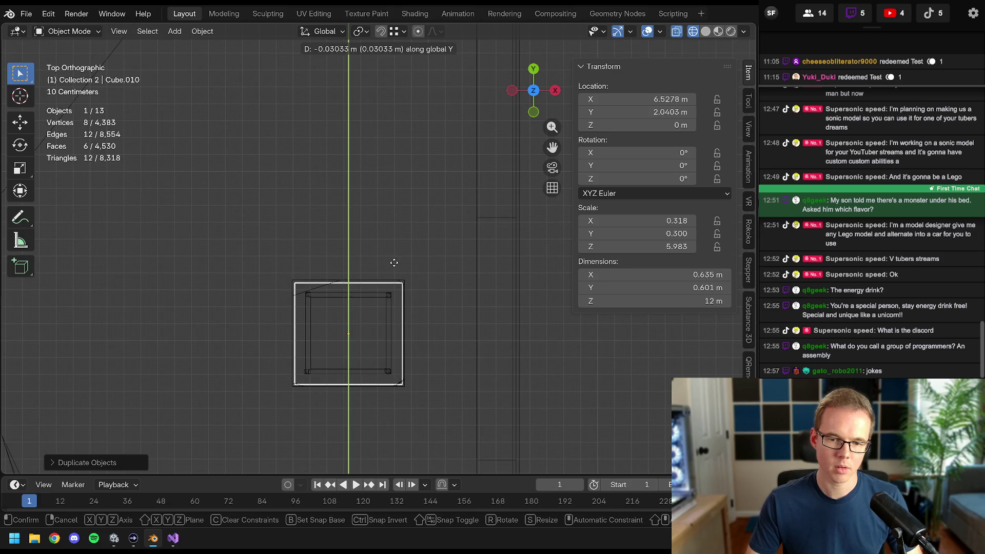
left_click(394, 263)
scroll(383, 279, "up", 2)
middle_click_drag(383, 280, 487, 231, "shift")
key("s")
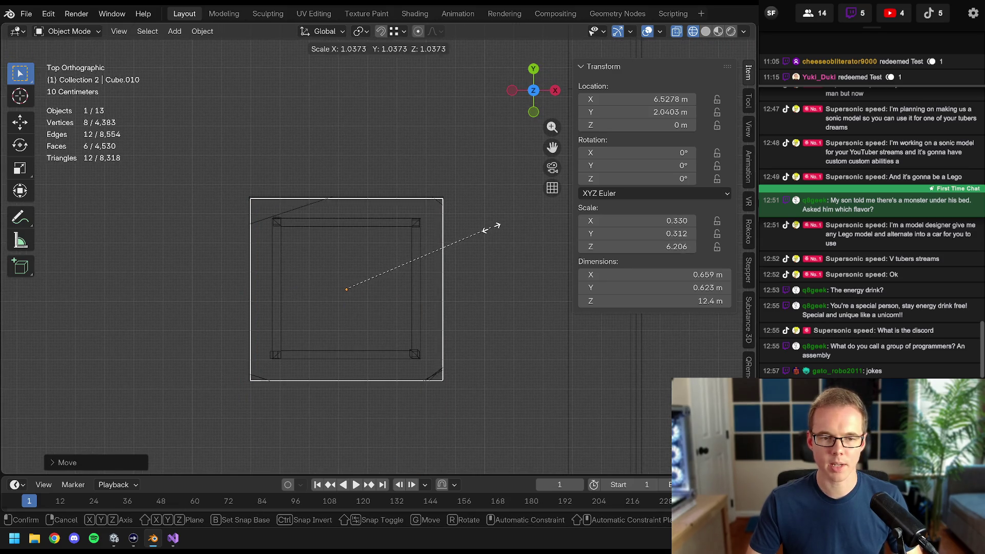
left_click(493, 227)
scroll(455, 238, "down", 8)
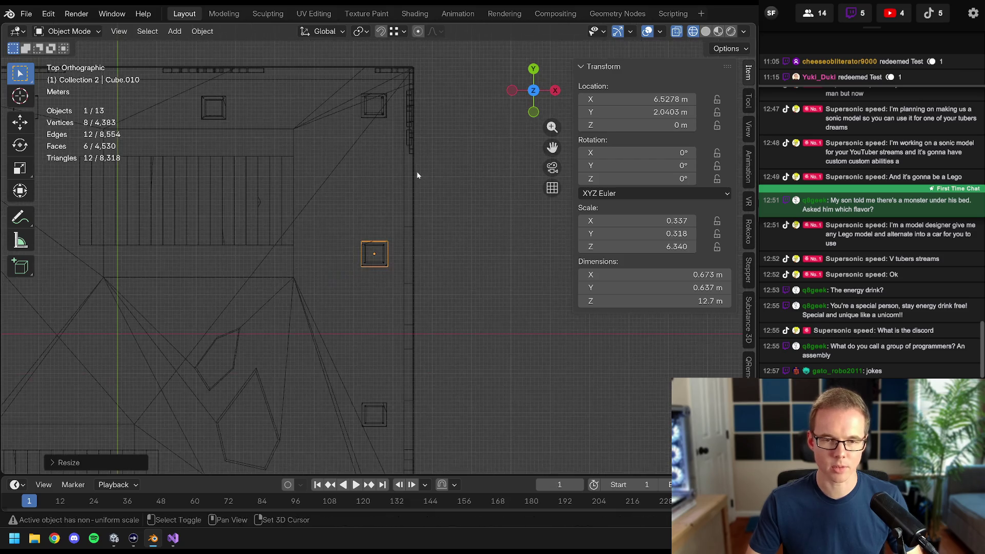
- Select the box on the lower column and duplicate it along Y toward another post
middle_click_drag(417, 172, 415, 295, "shift")
left_click(383, 223)
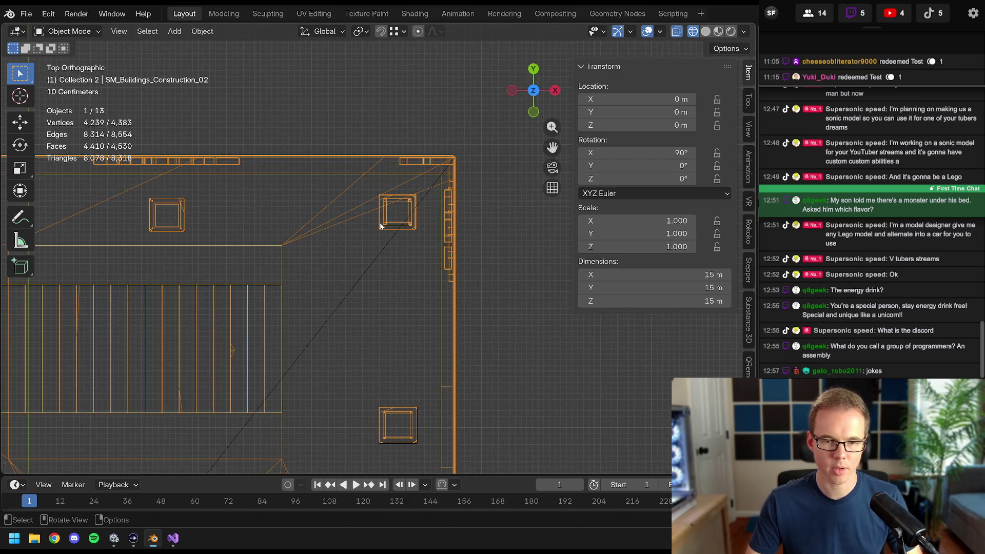
left_click(173, 204)
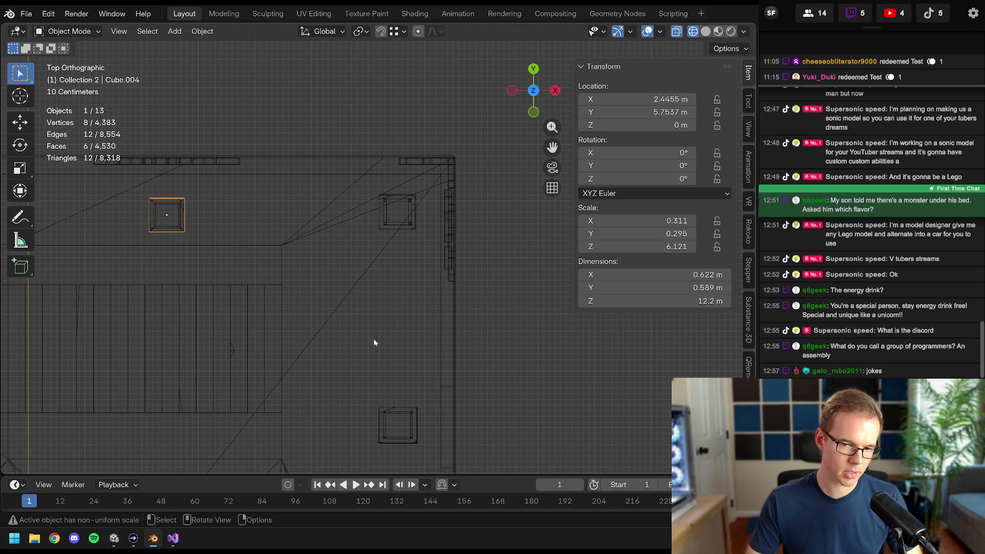
left_click(402, 409)
key("shift+d")
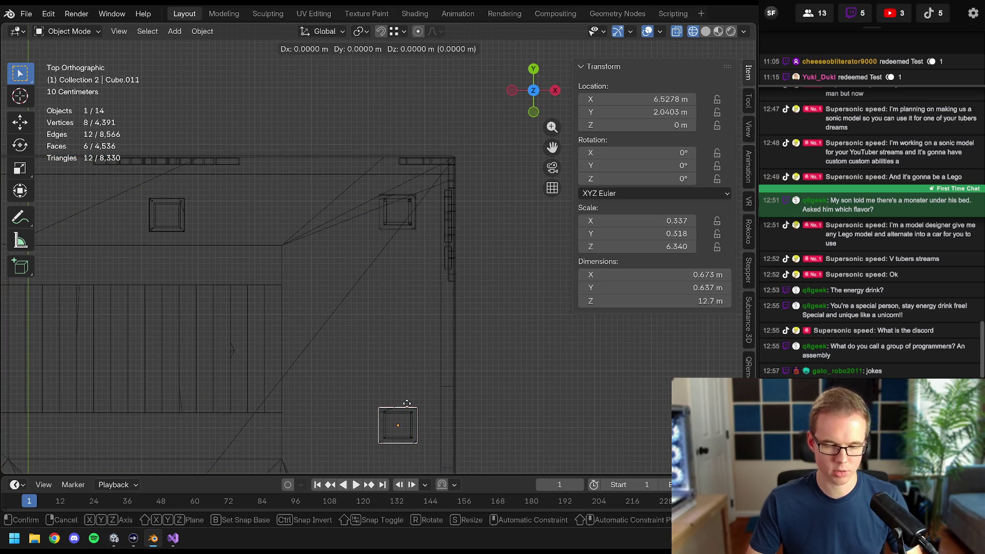
key("y")
left_click(421, 188)
scroll(416, 185, "up", 8)
- Move the new box in Y and X onto its post and resize it to fit
key("g")
key("y")
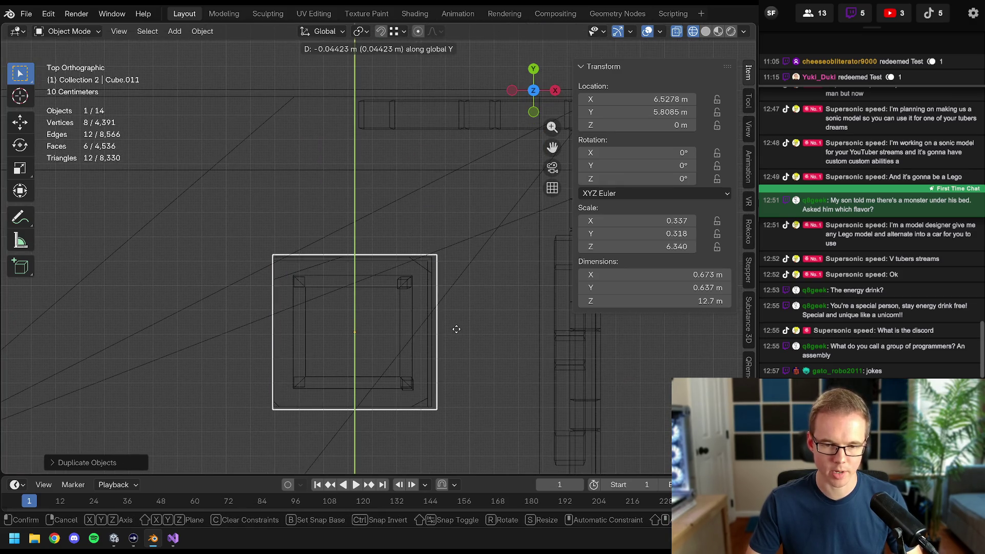
left_click(462, 327)
key("g")
key("x")
left_click(475, 324)
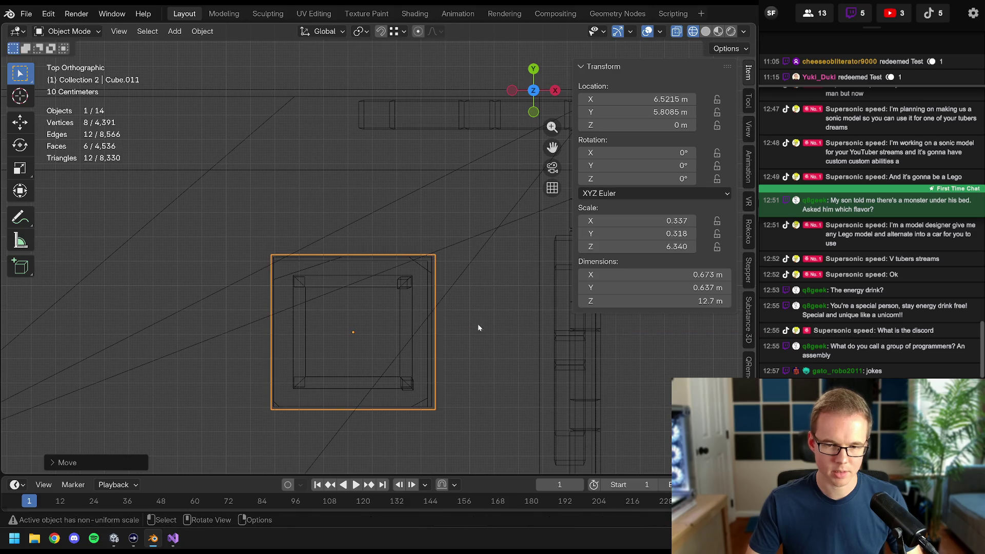
key("s")
left_click(508, 336)
scroll(430, 300, "down", 5)
scroll(456, 271, "down", 3)
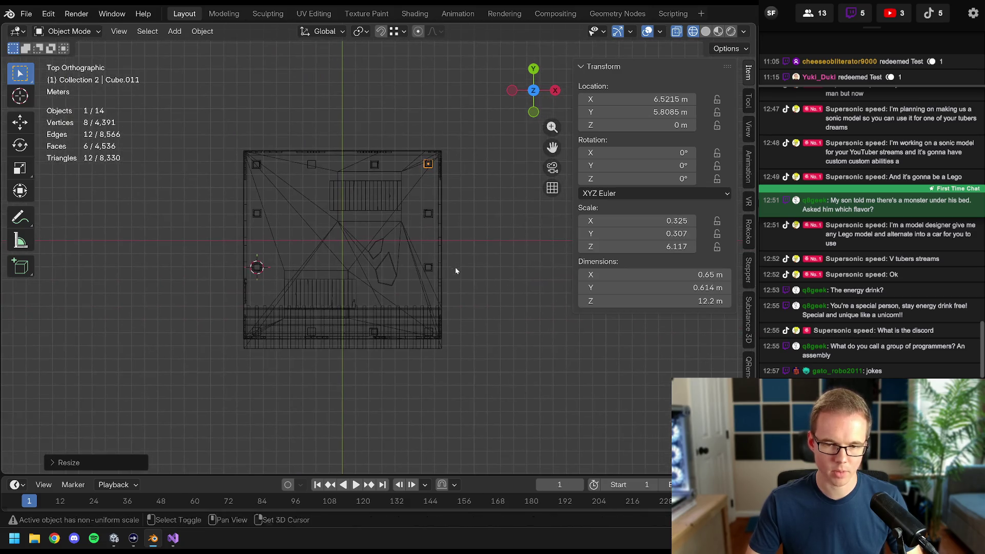
- Orbit into a perspective view of the building and save the blend file
mouse_move(412, 316)
middle_mouse_down()
mouse_move(361, 336)
mouse_move(435, 252)
middle_mouse_up()
scroll(436, 249, "up", 4)
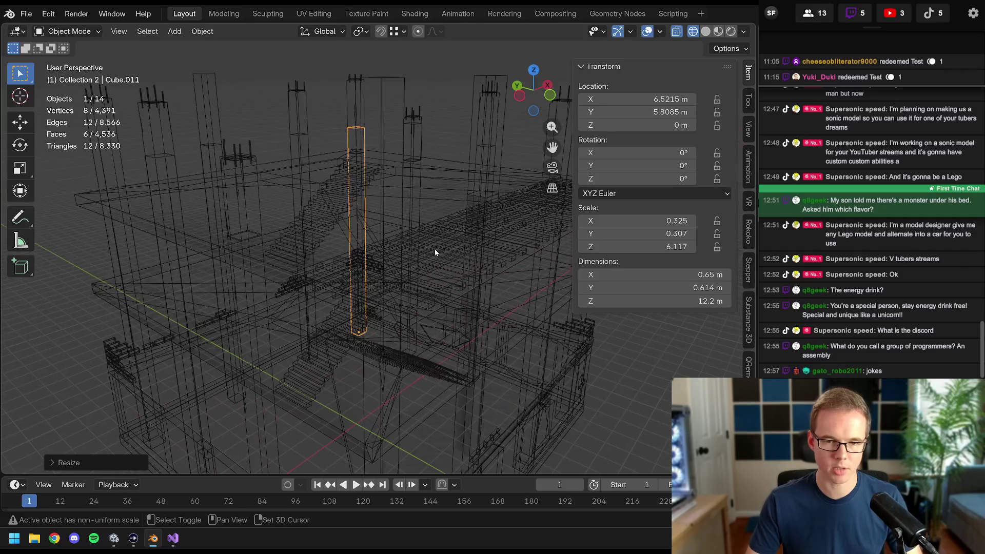
key("ctrl+s")
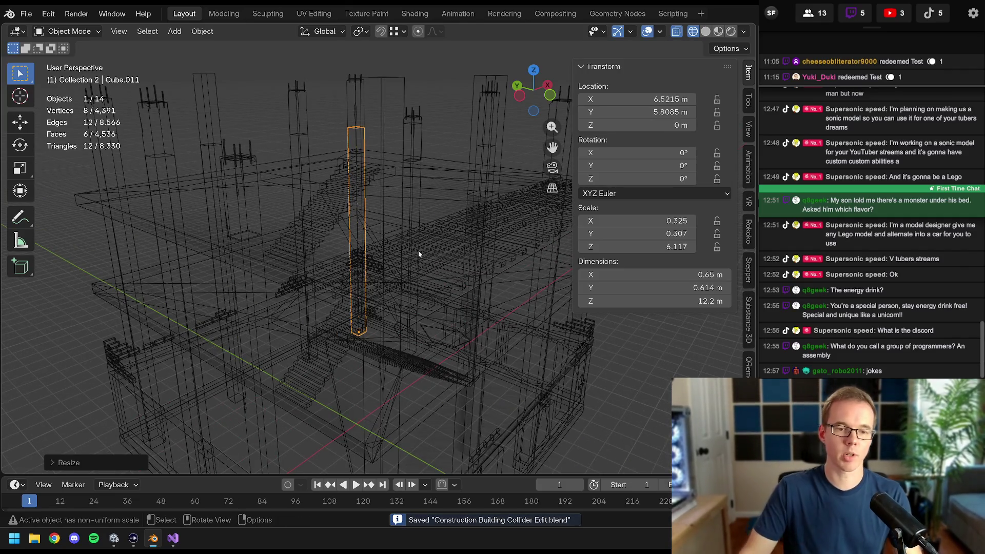
scroll(386, 230, "down", 2)
scroll(368, 223, "up", 2)
key("z")
- In solid shading, stretch a column's collider box taller in Z to reach the column top
left_click(573, 214)
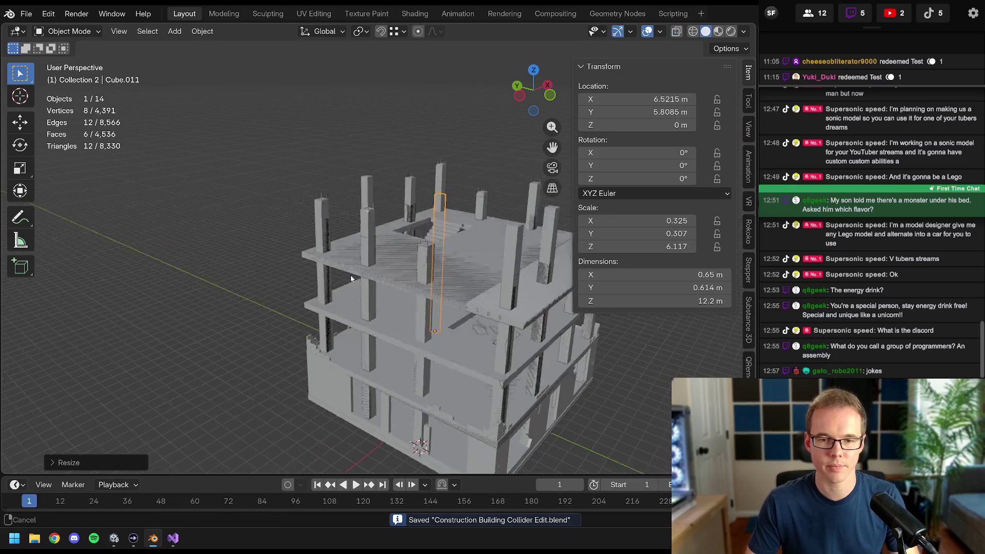
scroll(347, 216, "up", 3)
scroll(347, 219, "up", 2)
left_click(370, 231)
mouse_move(370, 231)
middle_mouse_down()
mouse_move(400, 239)
mouse_move(487, 126)
middle_mouse_up()
left_click(410, 239)
scroll(368, 230, "up", 3)
key("s")
key("z")
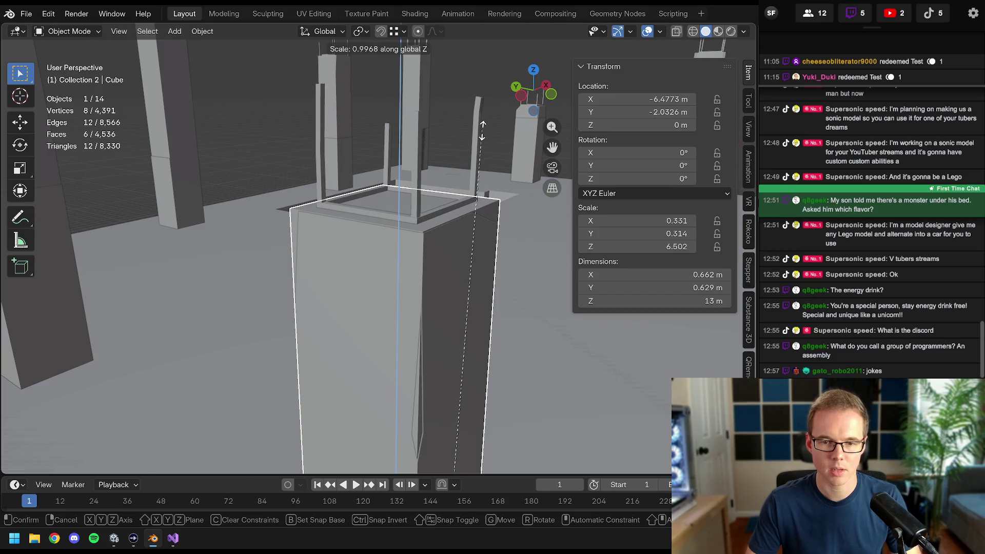
left_click(482, 131)
scroll(347, 210, "down", 3)
- Stretch the next column's collider box up to its column top
middle_click_drag(347, 210, 308, 307)
left_click(340, 323)
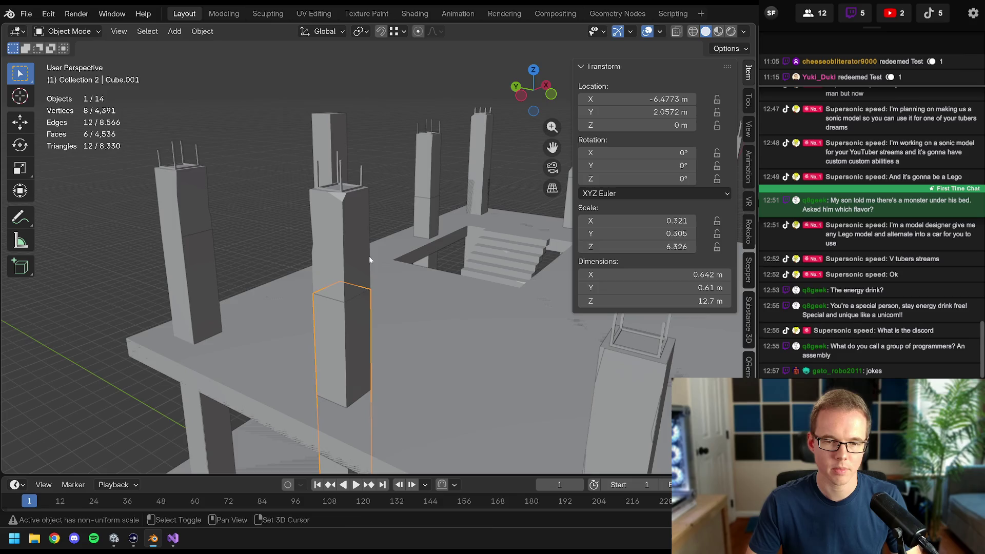
key("s")
key("z")
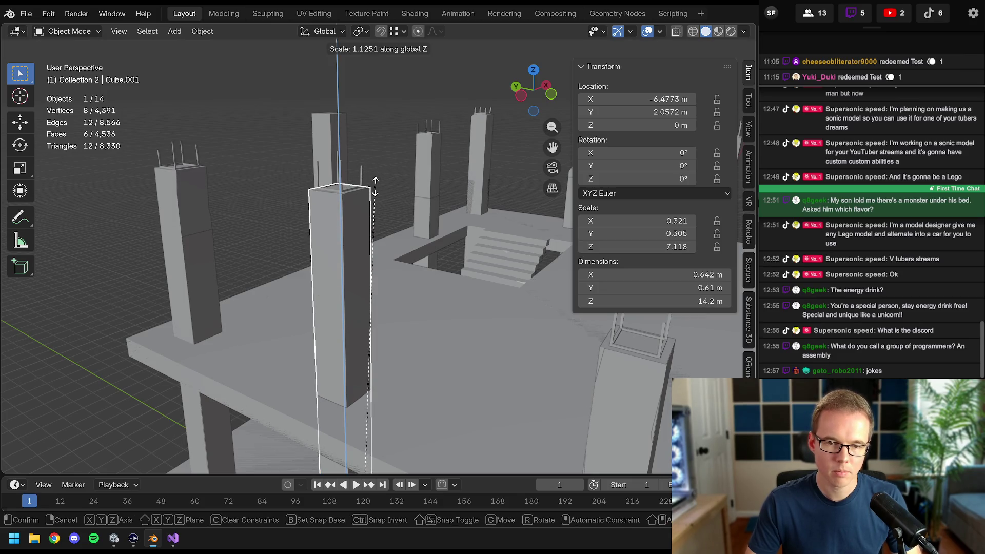
left_click(376, 186)
- Stretch the front column's collider box taller to the column top
middle_click_drag(376, 185, 373, 241)
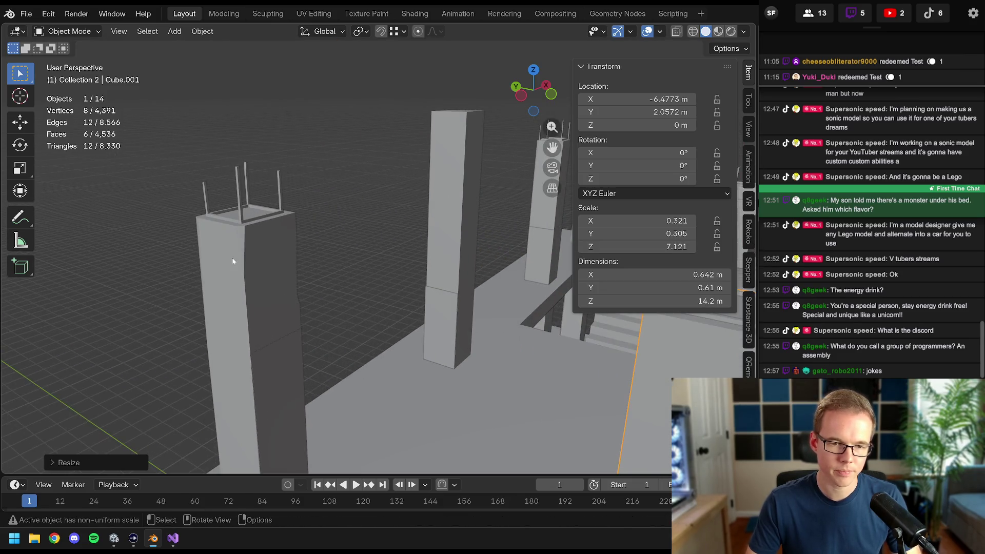
left_click(232, 259)
left_click(260, 318)
key("s")
key("z")
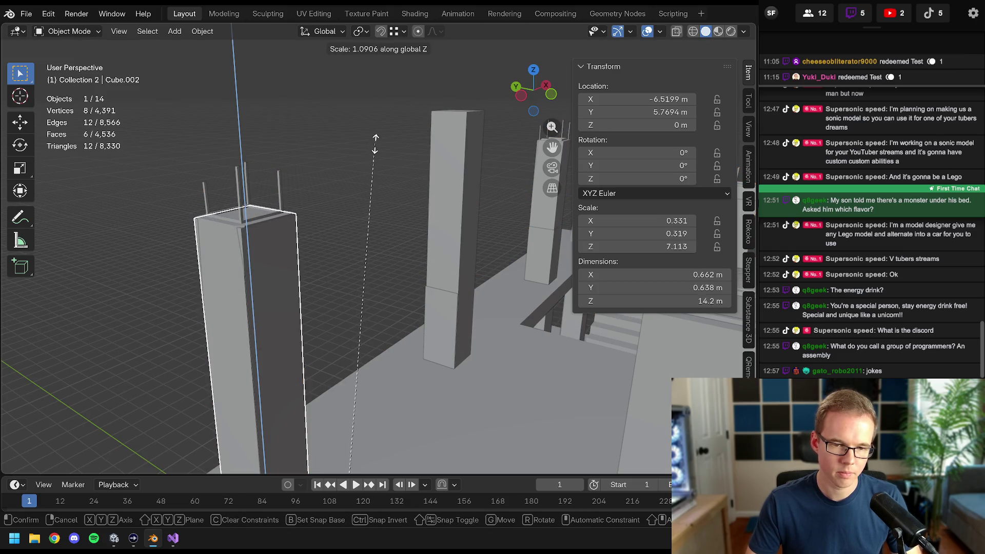
left_click(375, 144)
- Cancel an accidental resize of the building, then stretch the lower collider box to its column top
mouse_move(376, 143)
middle_mouse_down()
mouse_move(304, 225)
mouse_move(396, 234)
middle_mouse_up()
left_click(397, 233)
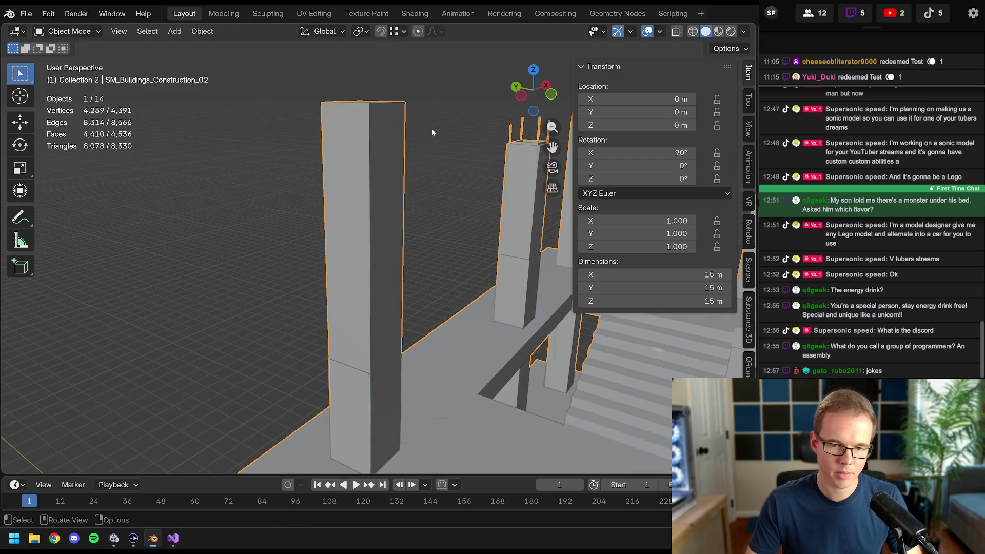
key("s")
key("z")
key("Escape")
left_click(359, 426)
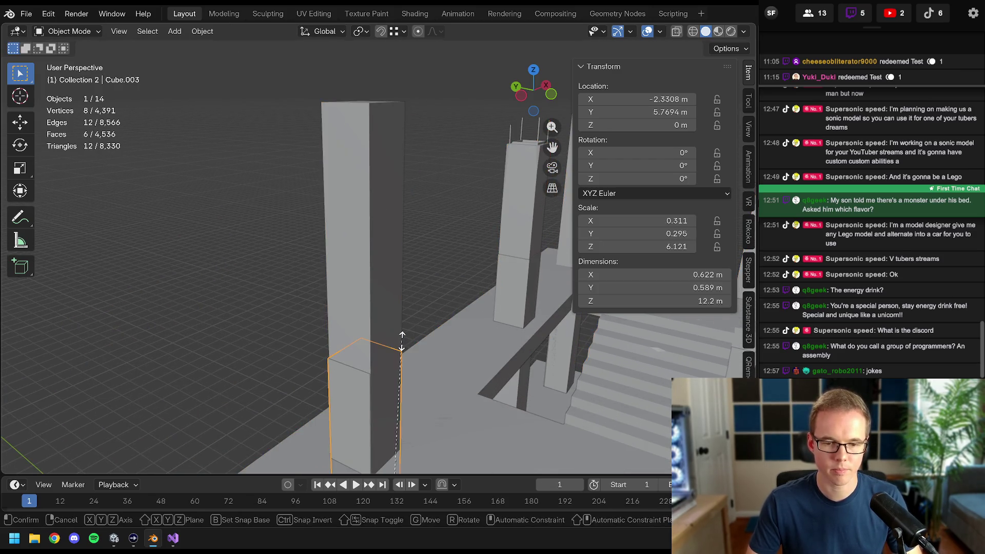
key("s")
key("z")
left_click(407, 158)
mouse_move(407, 158)
middle_mouse_down()
mouse_move(411, 330)
mouse_move(432, 167)
middle_mouse_up()
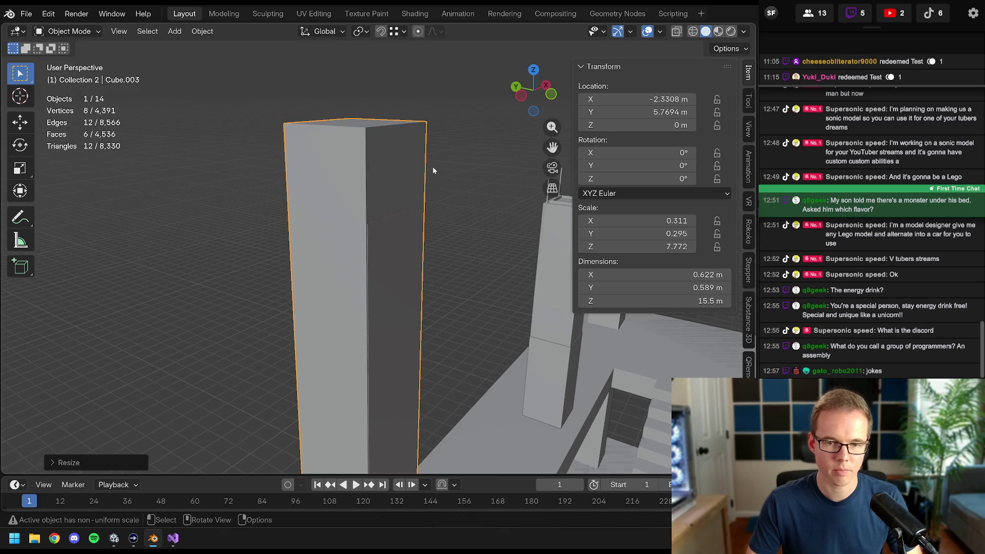
key("s")
key("z")
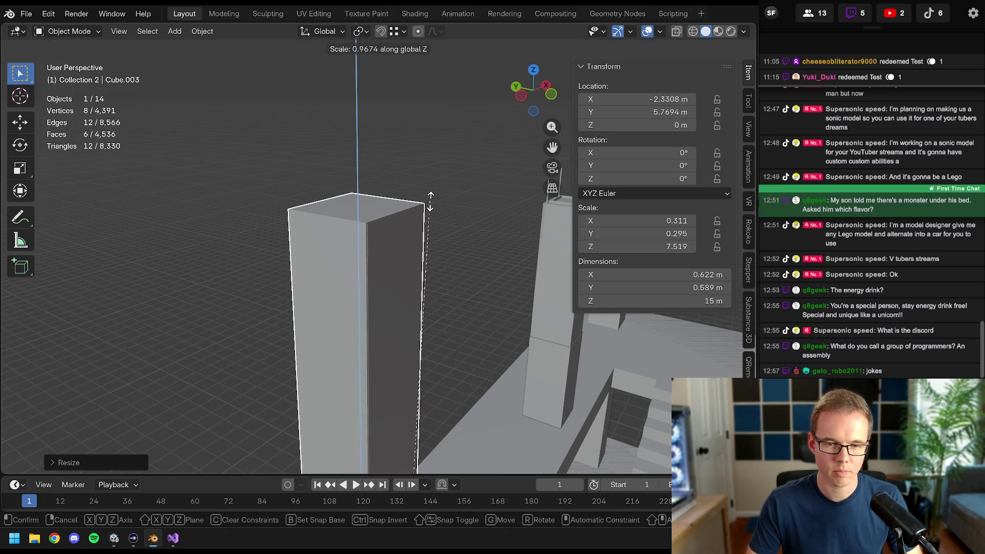
left_click(430, 203)
- Stretch another column's collider box taller and fine-tune its height against the column top
mouse_move(457, 225)
middle_mouse_down()
mouse_move(37, 198)
mouse_move(206, 206)
middle_mouse_up()
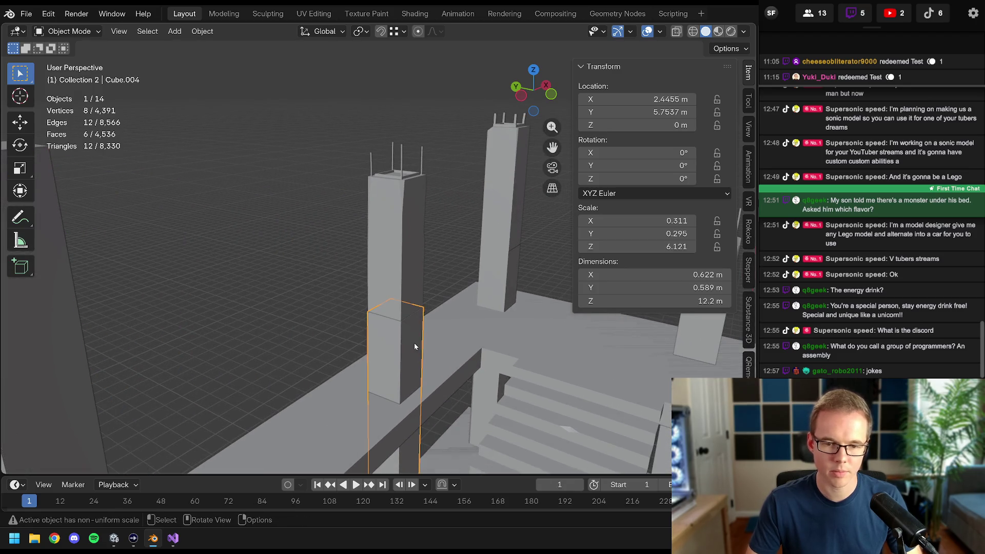
key("s")
key("z")
left_click(448, 223)
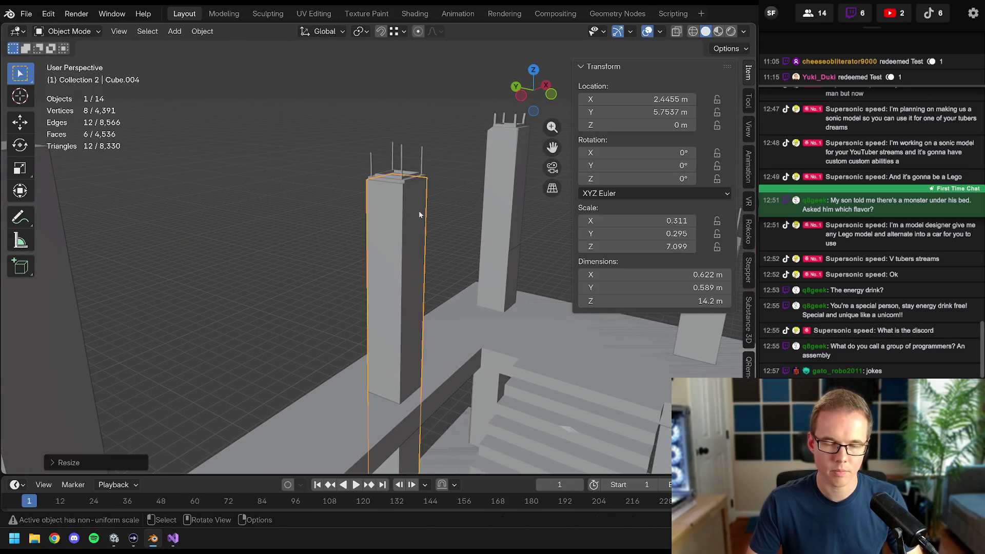
middle_click_drag(419, 210, 366, 252)
scroll(367, 252, "up", 5)
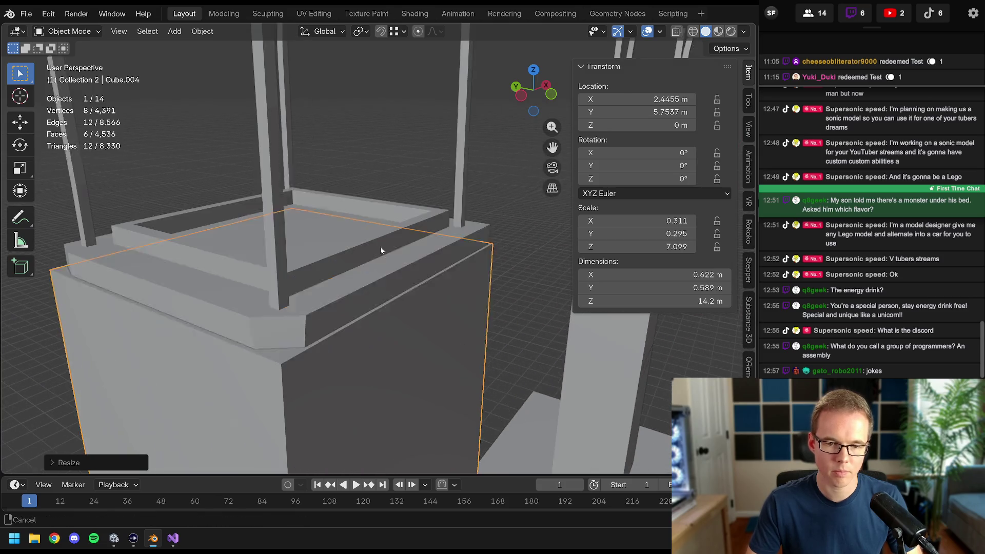
key("s")
key("z")
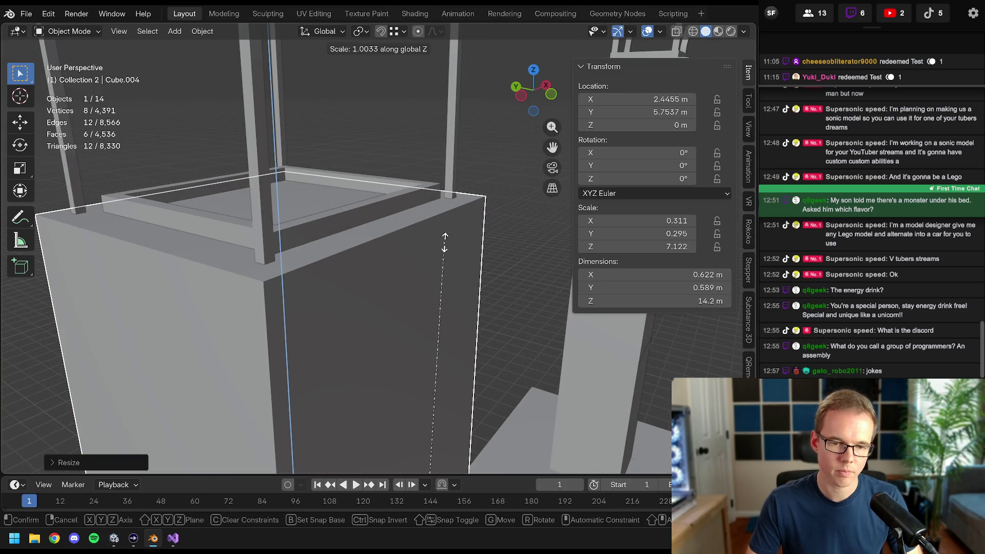
left_click(444, 243)
scroll(444, 243, "down", 5)
middle_click_drag(445, 242, 376, 275)
scroll(377, 275, "up", 4)
- Stretch the centre column's collider box and the Cube.010 column upward along Z
left_click(360, 231)
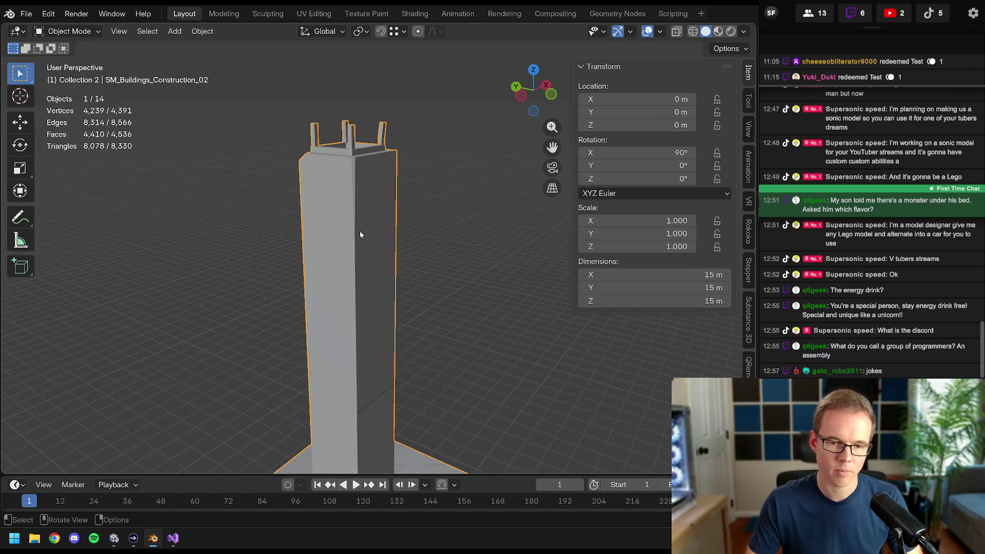
left_click(366, 431)
key("s")
key("z")
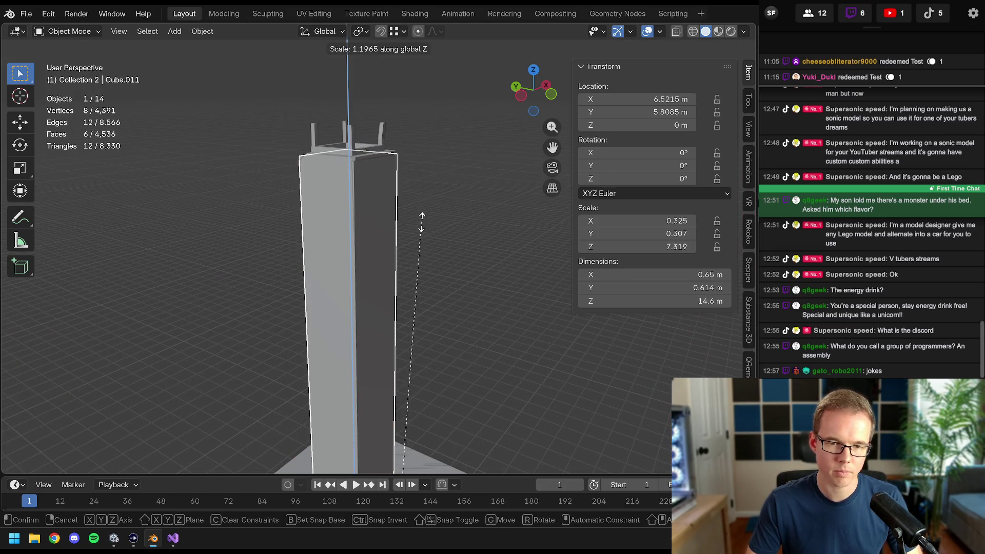
left_click(423, 221)
scroll(424, 220, "down", 4)
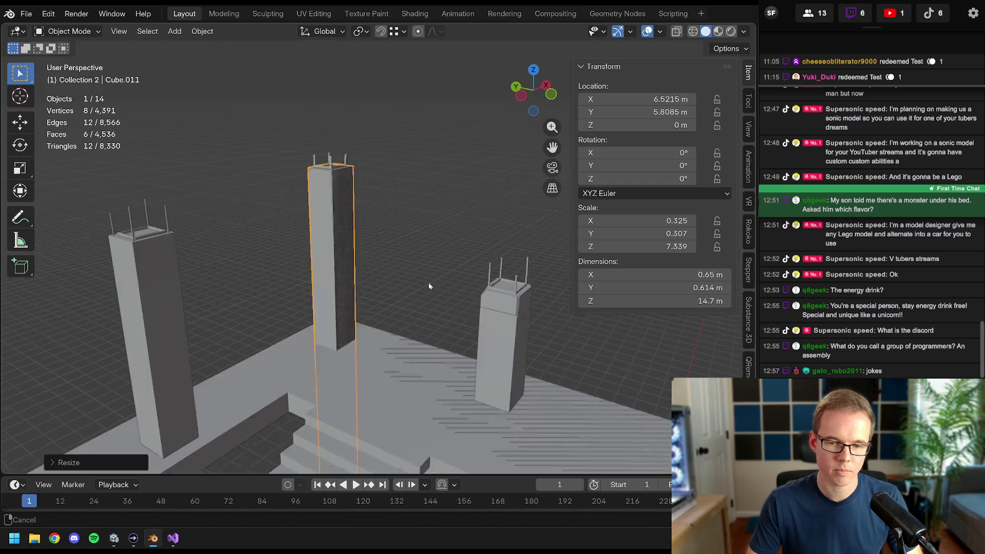
middle_click_drag(429, 283, 366, 286)
scroll(366, 286, "up", 4)
left_click(384, 266)
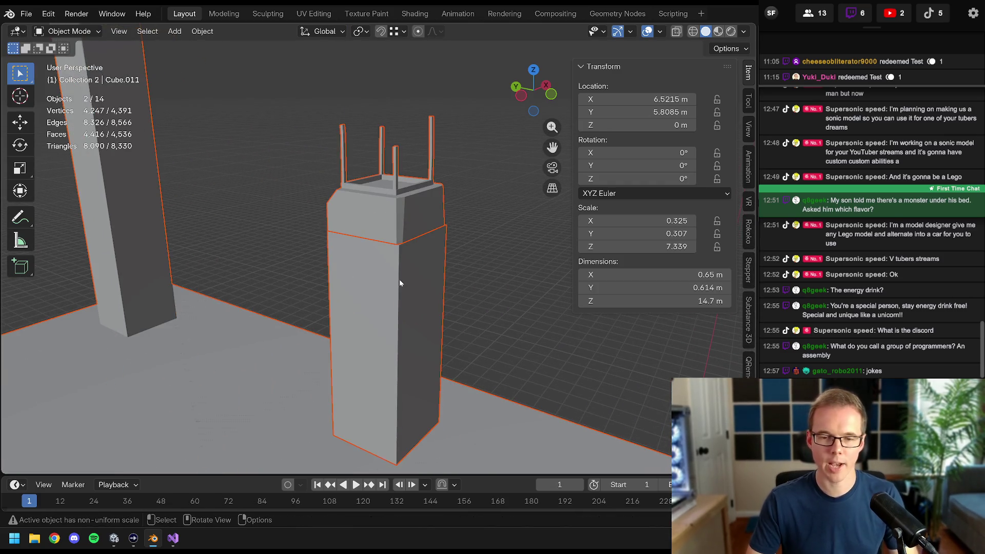
left_click(400, 280)
key("s")
key("z")
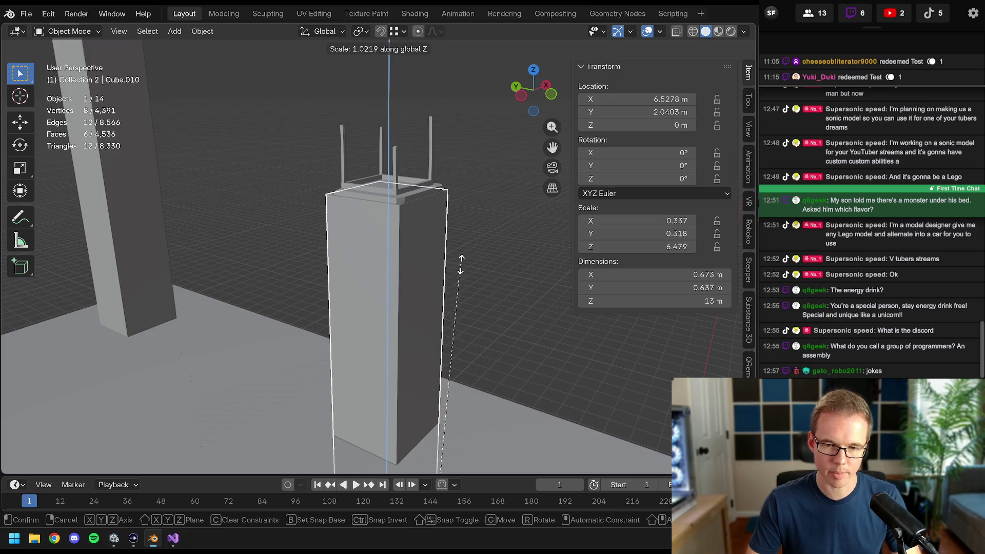
left_click(466, 262)
scroll(465, 262, "down", 3)
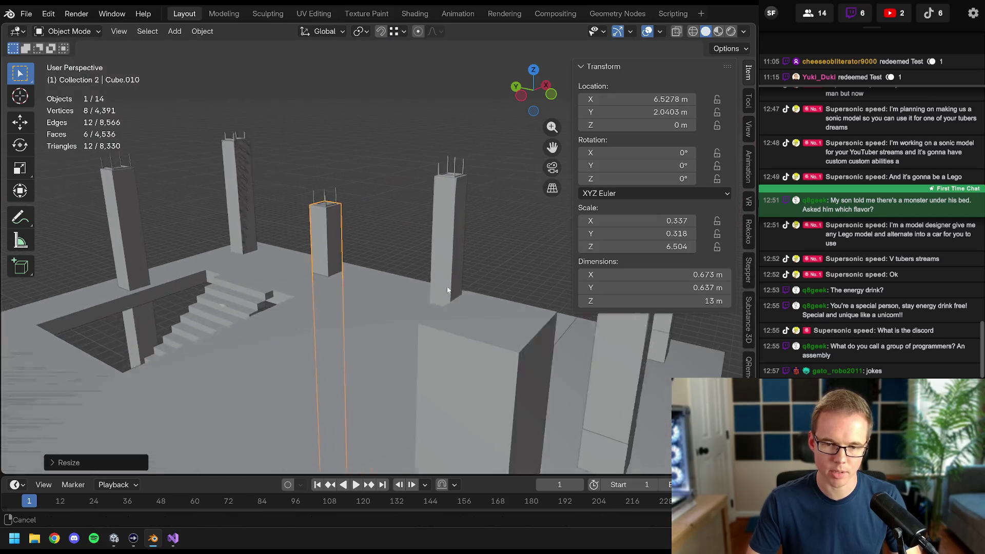
- Lengthen the Cube.009 and Cube.008 columns vertically to the taller height
mouse_move(466, 263)
middle_mouse_down()
mouse_move(399, 310)
mouse_move(387, 290)
middle_mouse_up()
left_click(387, 290)
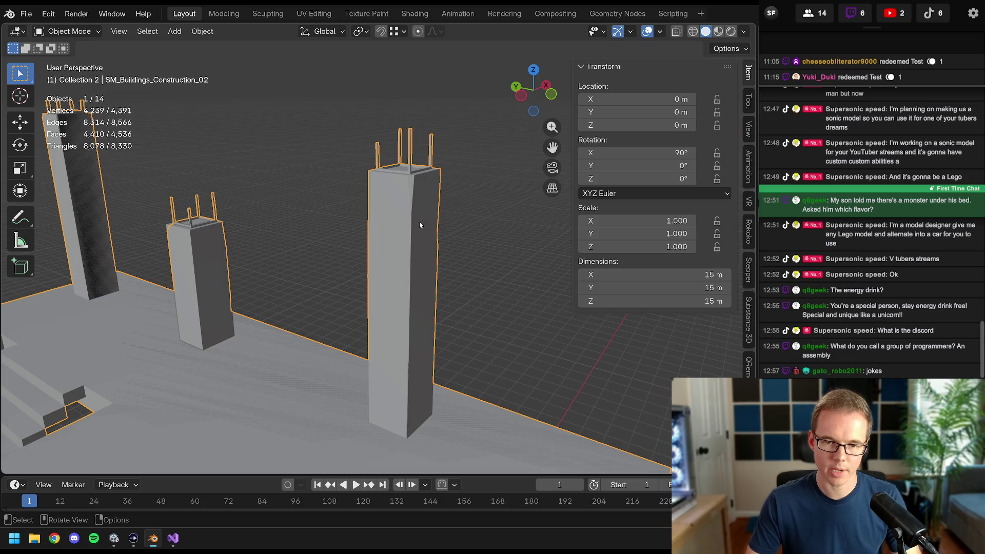
scroll(400, 414, "down", 3)
scroll(403, 369, "up", 4)
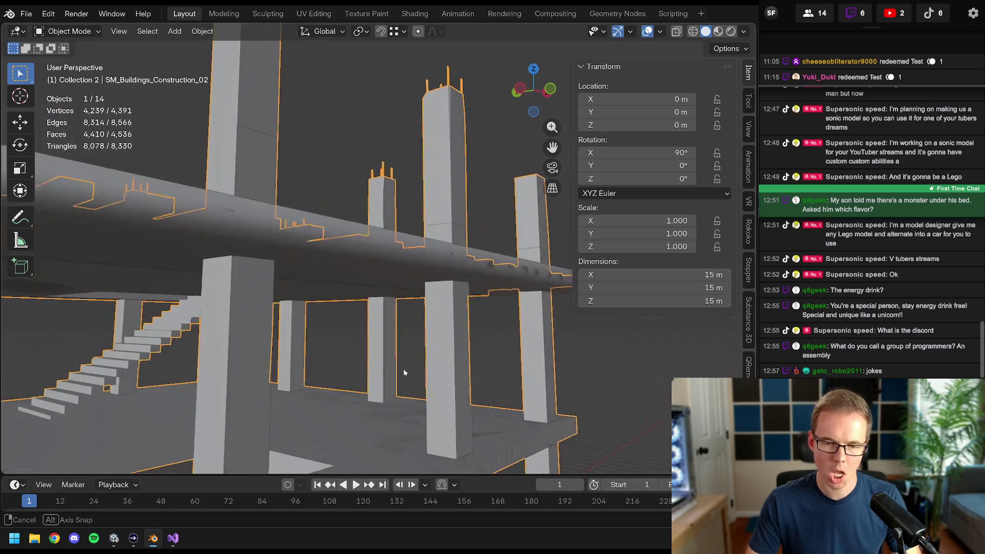
left_click(380, 359)
scroll(370, 252, "up", 3)
scroll(370, 252, "down", 4)
scroll(397, 305, "up", 2)
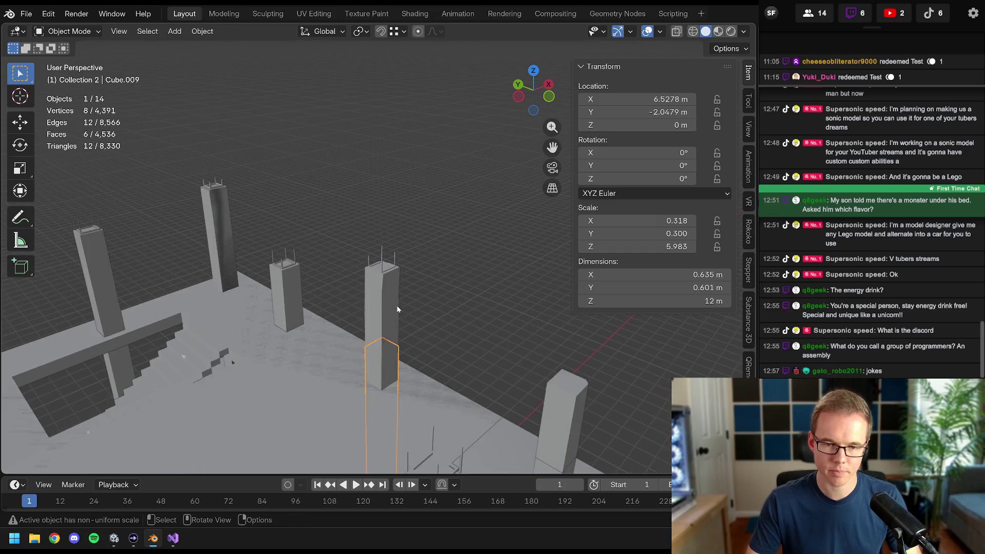
scroll(396, 305, "up", 2)
key("s")
key("z")
left_click(461, 192)
scroll(445, 208, "up", 3)
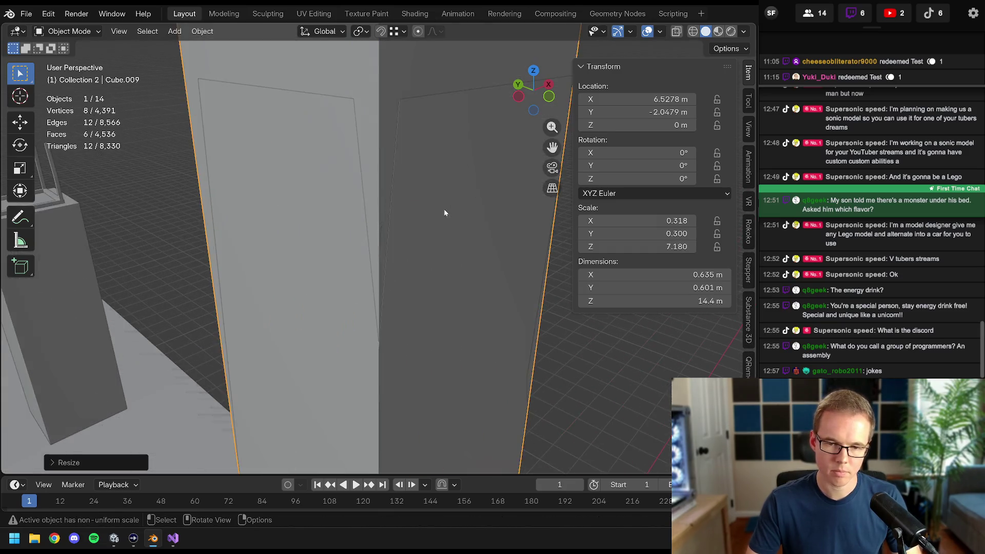
scroll(429, 248, "down", 2)
key("s")
key("z")
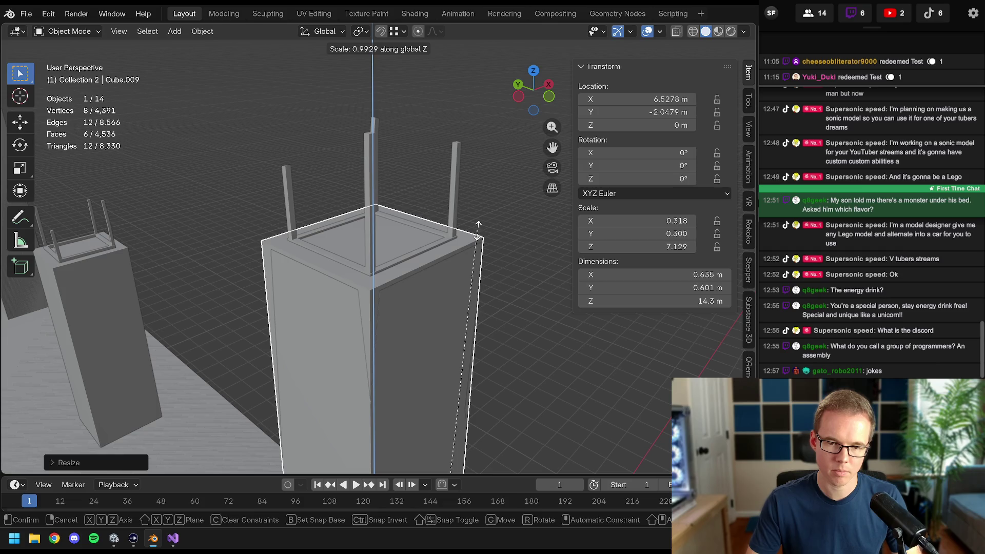
left_click(477, 225)
scroll(452, 311, "down", 3)
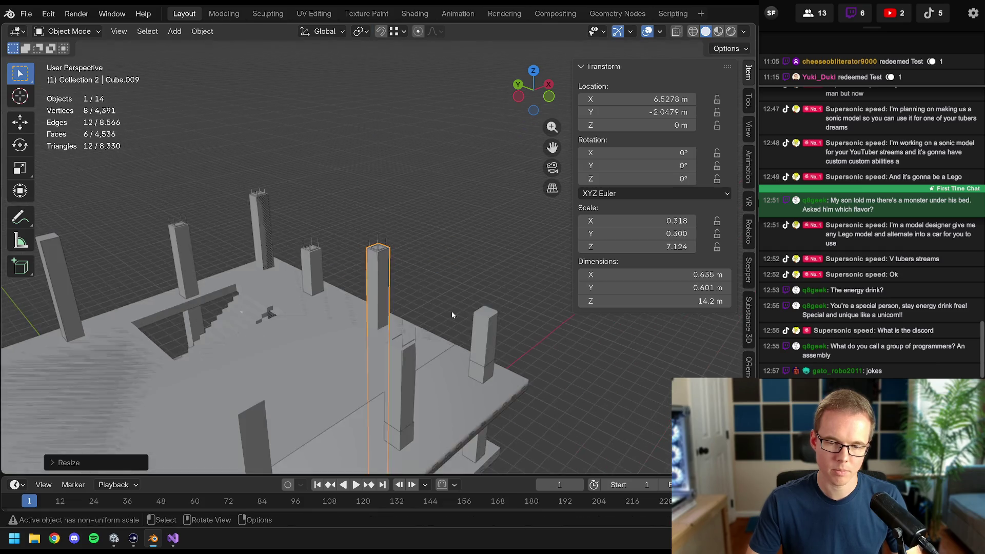
scroll(452, 311, "up", 2)
scroll(405, 324, "up", 2)
left_click(405, 324)
key("s")
key("z")
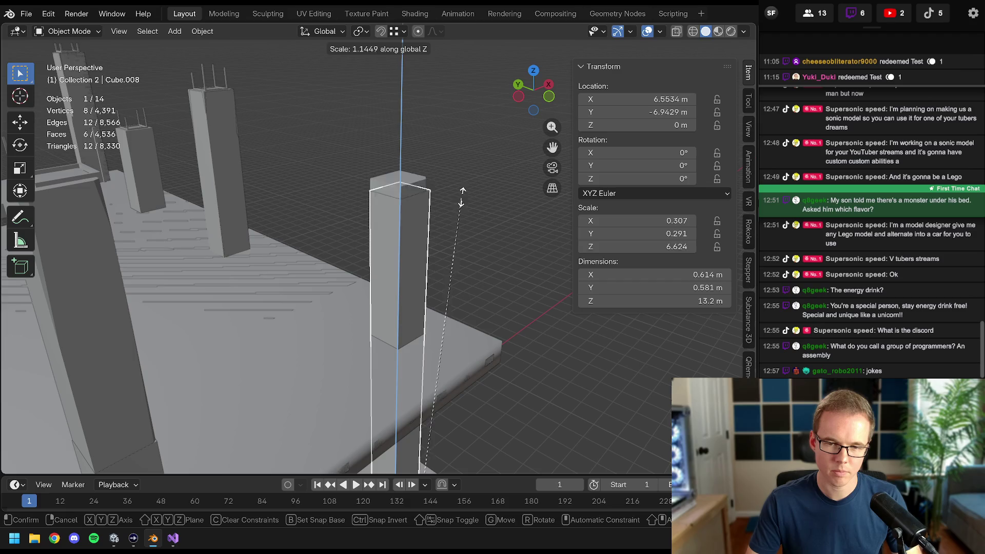
left_click(463, 190)
scroll(446, 231, "up", 3)
scroll(472, 258, "down", 3)
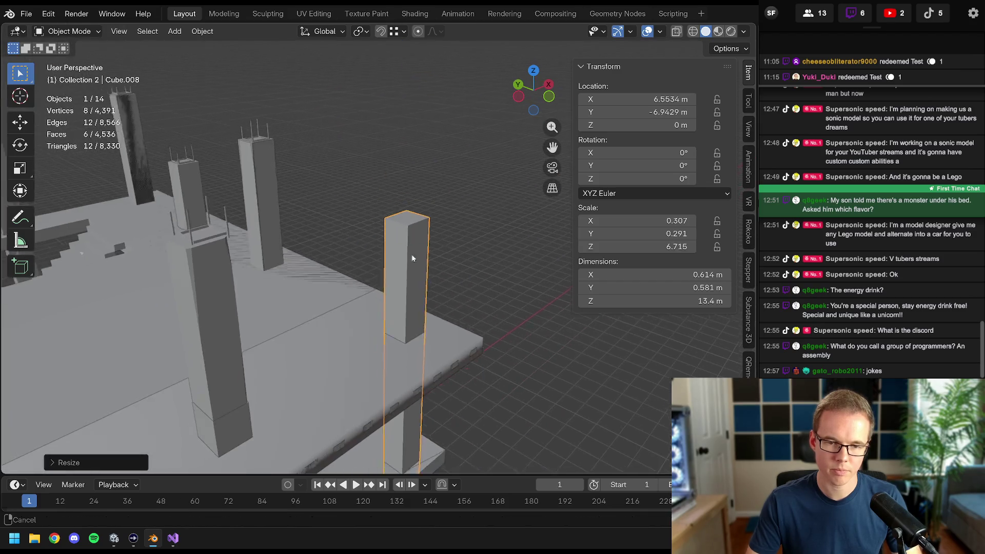
- Scale the Cube.007 column along Z in two passes until it reaches full height
middle_click_drag(473, 257, 314, 403)
scroll(314, 402, "up", 2)
left_click(314, 401)
key("s")
key("z")
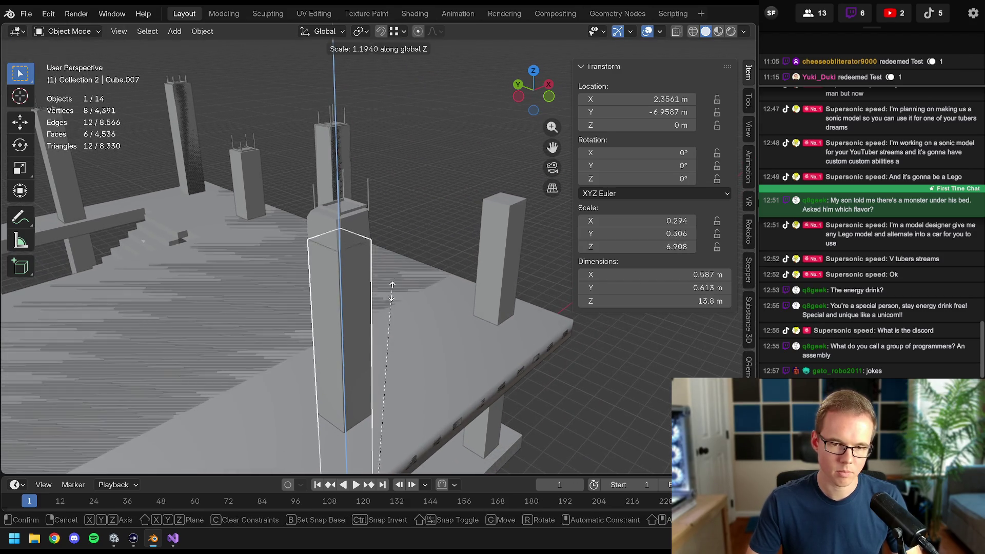
left_click(377, 278)
scroll(387, 284, "up", 3)
scroll(394, 283, "down", 3)
scroll(434, 253, "down", 1)
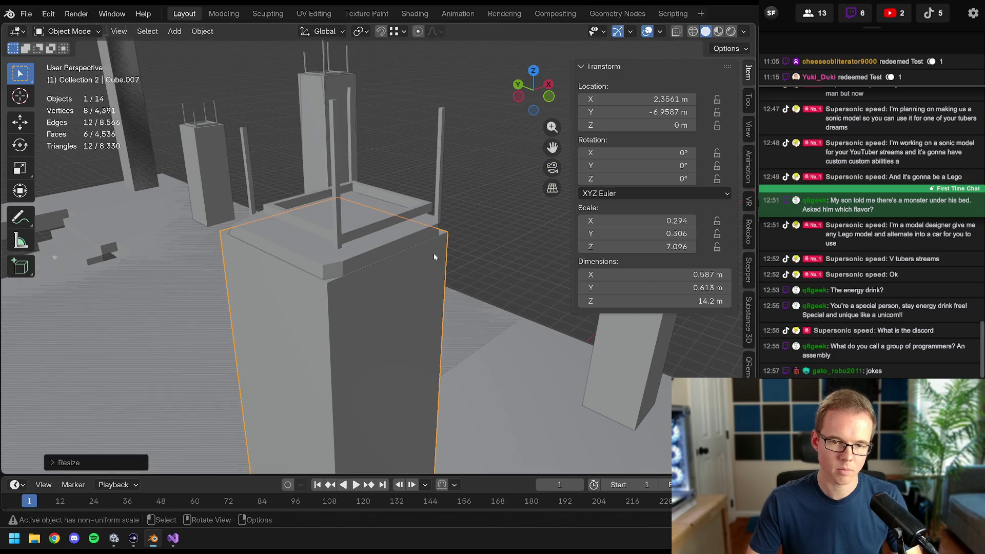
key("s")
key("z")
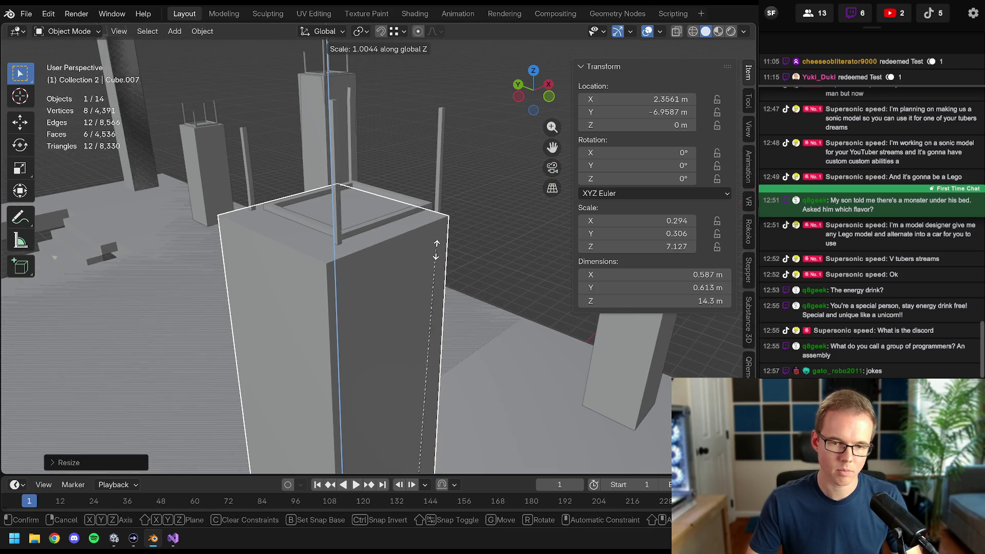
left_click(435, 250)
scroll(435, 250, "down", 5)
- Stretch the Cube.006 column upward to 15 m tall
mouse_move(415, 278)
middle_mouse_down()
mouse_move(385, 324)
mouse_move(400, 231)
middle_mouse_up()
scroll(379, 336, "up", 3)
scroll(379, 336, "up", 2)
left_click(379, 335)
key("s")
key("z")
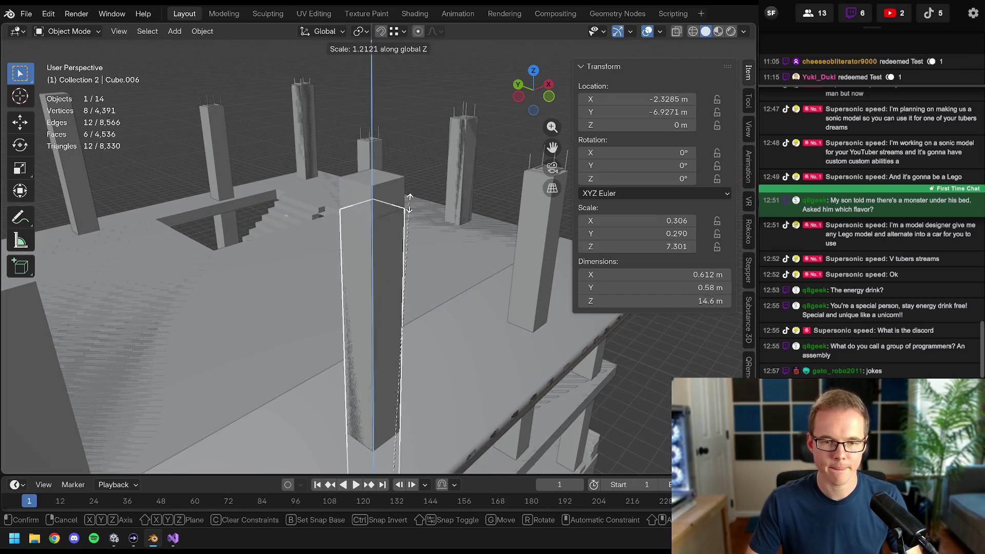
left_click(412, 184)
scroll(413, 213, "up", 3)
scroll(413, 214, "up", 2)
scroll(413, 222, "down", 4)
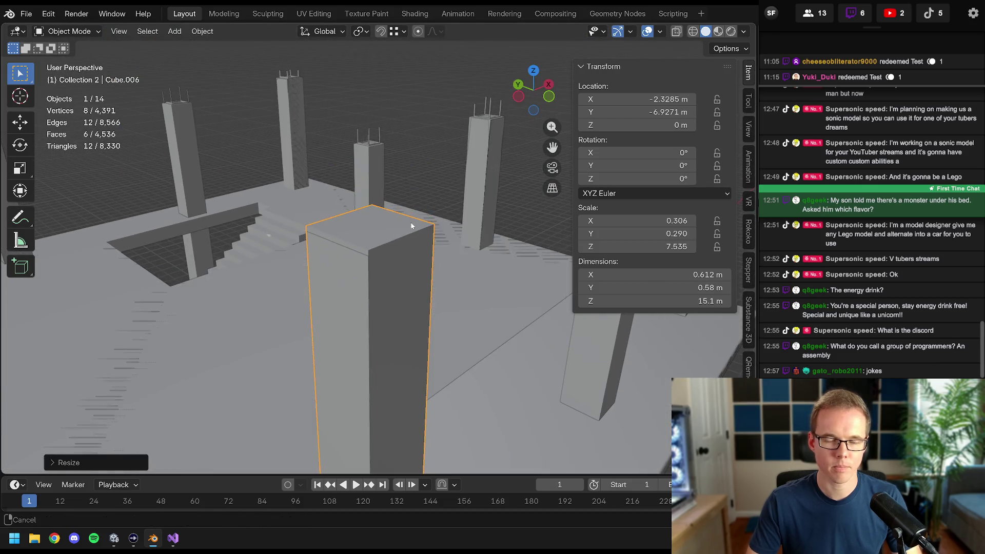
key("s")
key("z")
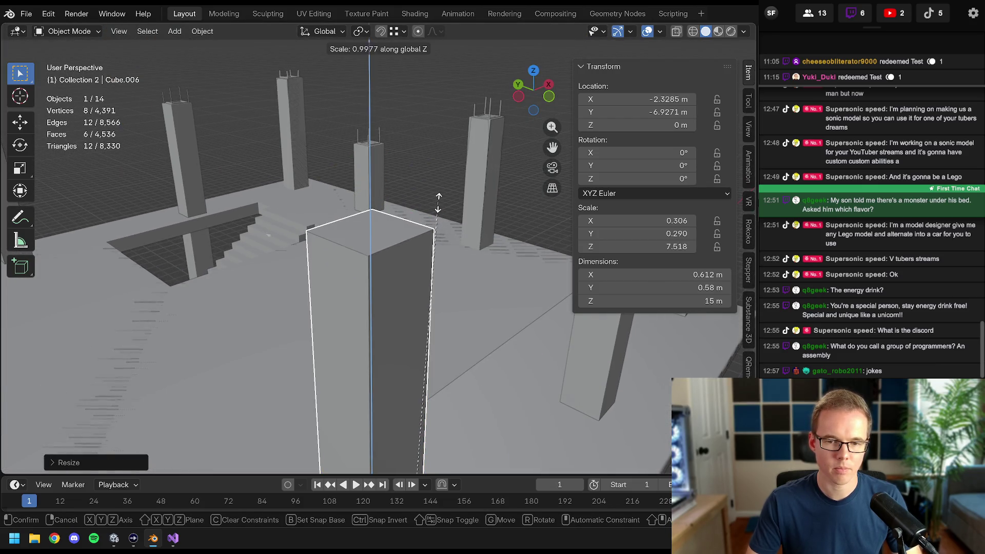
left_click(439, 202)
scroll(438, 203, "down", 3)
- Stretch the Cube.005 column upward to 15 m tall
middle_click_drag(390, 255, 348, 427)
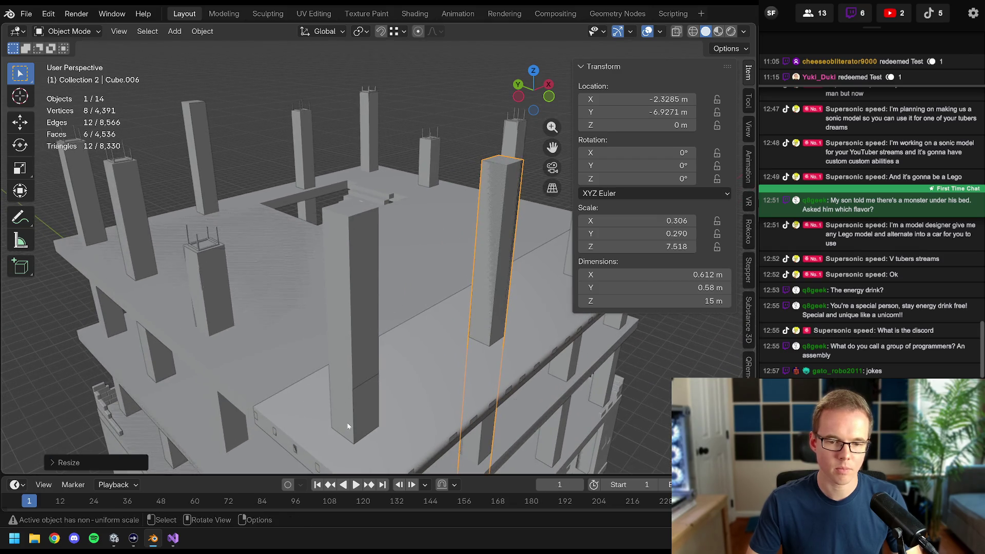
left_click(374, 382)
key("s")
key("z")
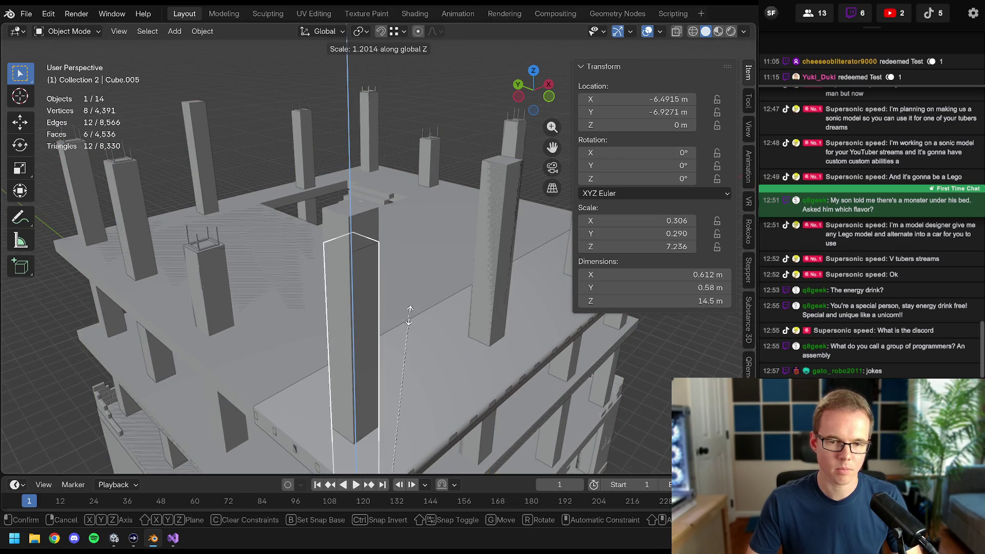
left_click(417, 301)
scroll(407, 290, "up", 4)
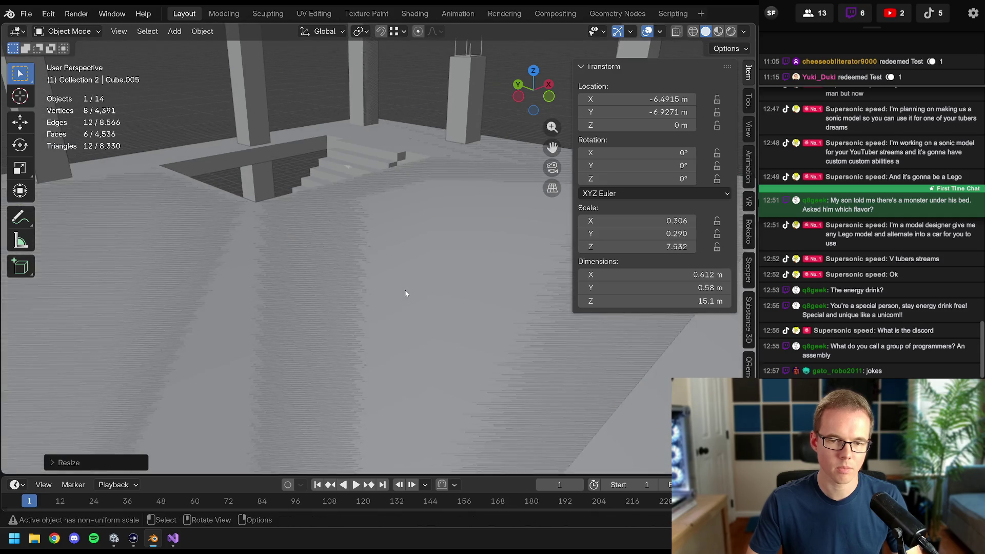
scroll(412, 299, "up", 3)
scroll(414, 303, "down", 4)
scroll(431, 269, "down", 3)
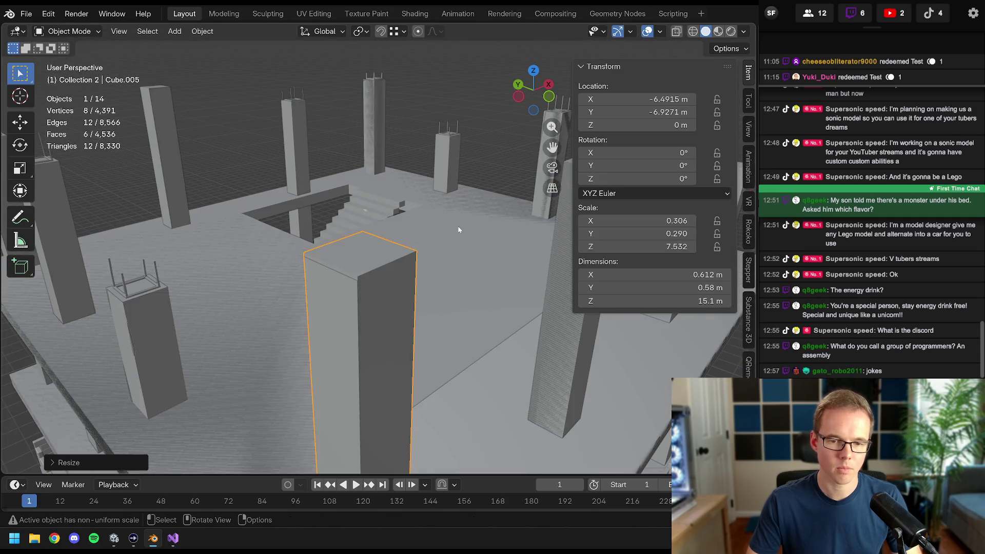
key("s")
key("z")
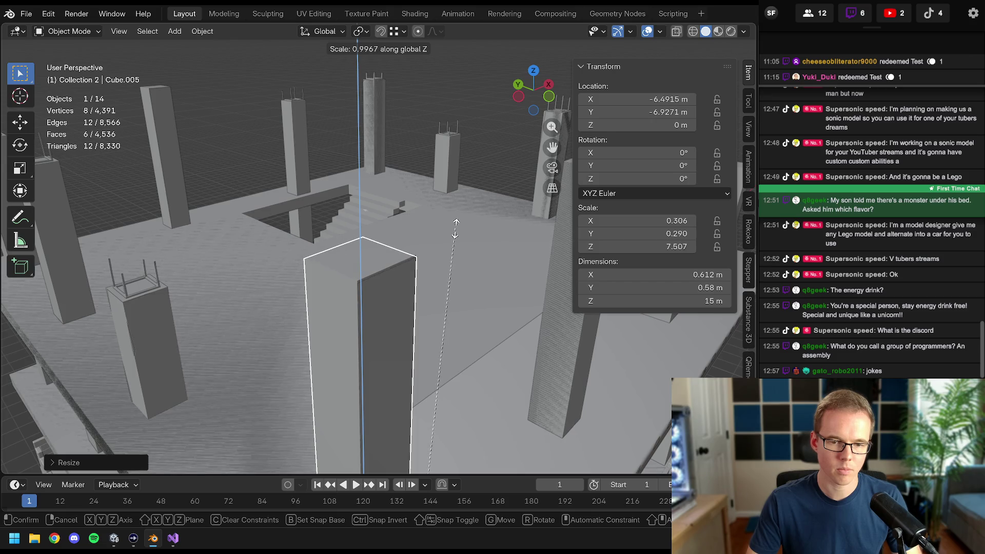
left_click(457, 227)
scroll(434, 270, "down", 3)
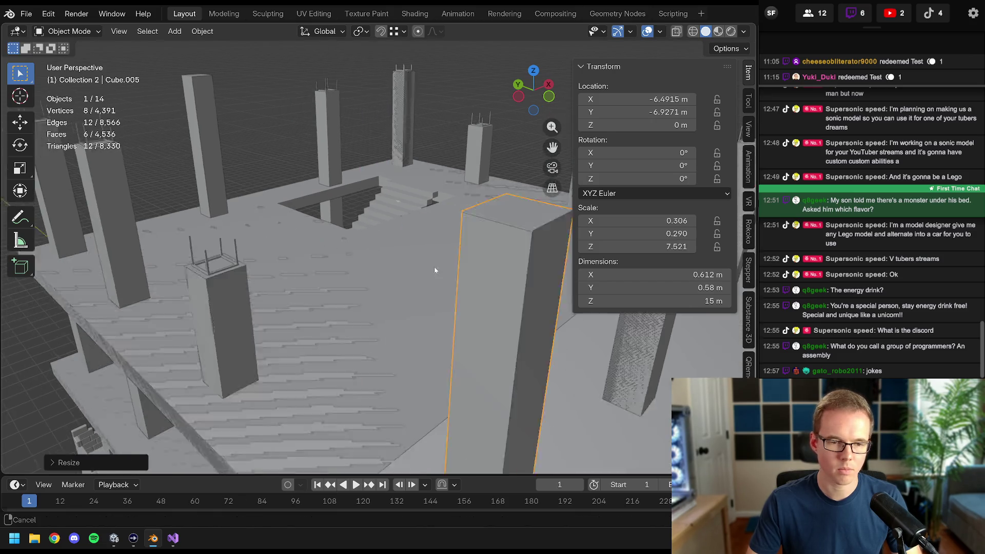
scroll(363, 292, "down", 3)
- Select the whole building mesh and save the Blender file
mouse_move(361, 293)
middle_mouse_down()
mouse_move(378, 286)
mouse_move(332, 229)
middle_mouse_up()
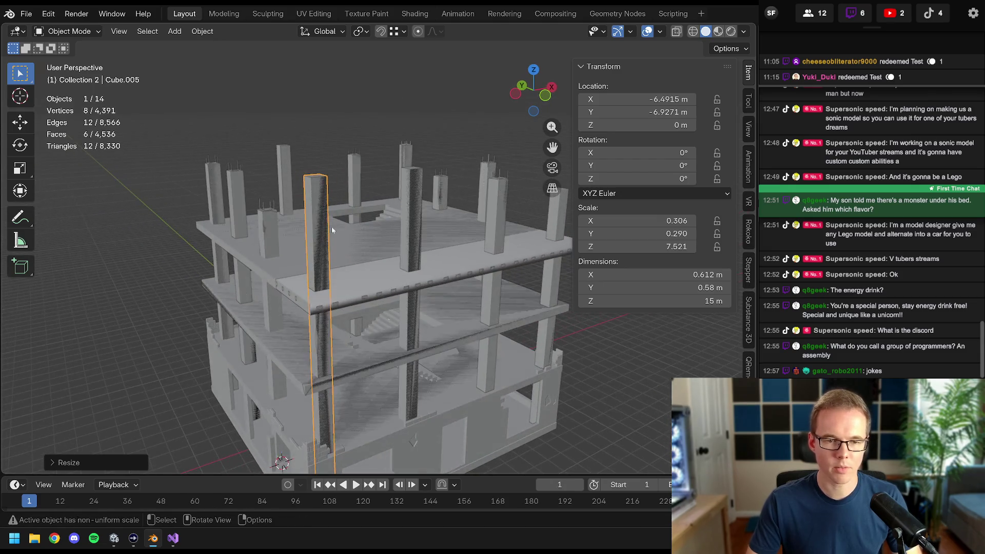
left_click(268, 228)
mouse_move(269, 229)
middle_mouse_down()
mouse_move(444, 288)
mouse_move(452, 302)
mouse_move(449, 294)
middle_mouse_up()
key("ctrl+s")
scroll(449, 319, "up", 3)
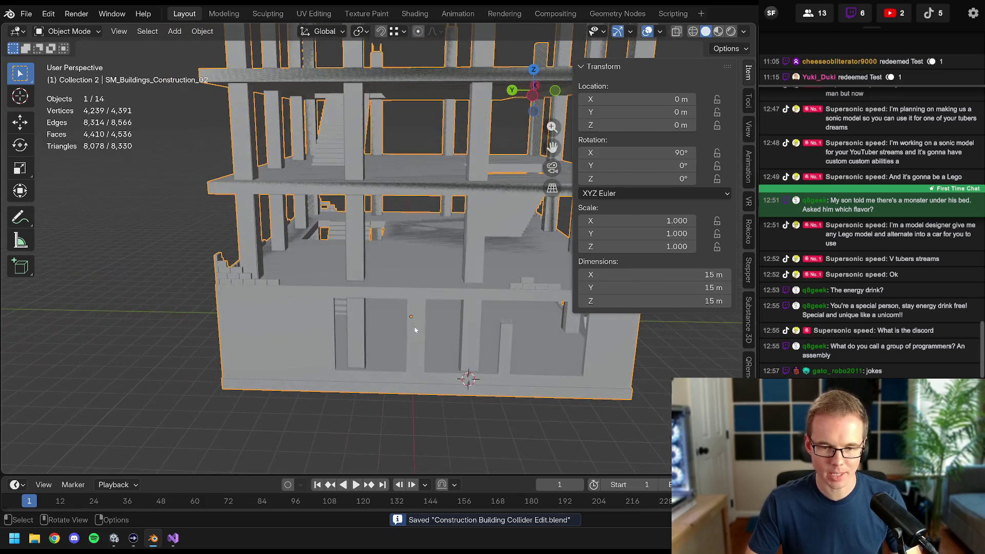
scroll(416, 320, "up", 3)
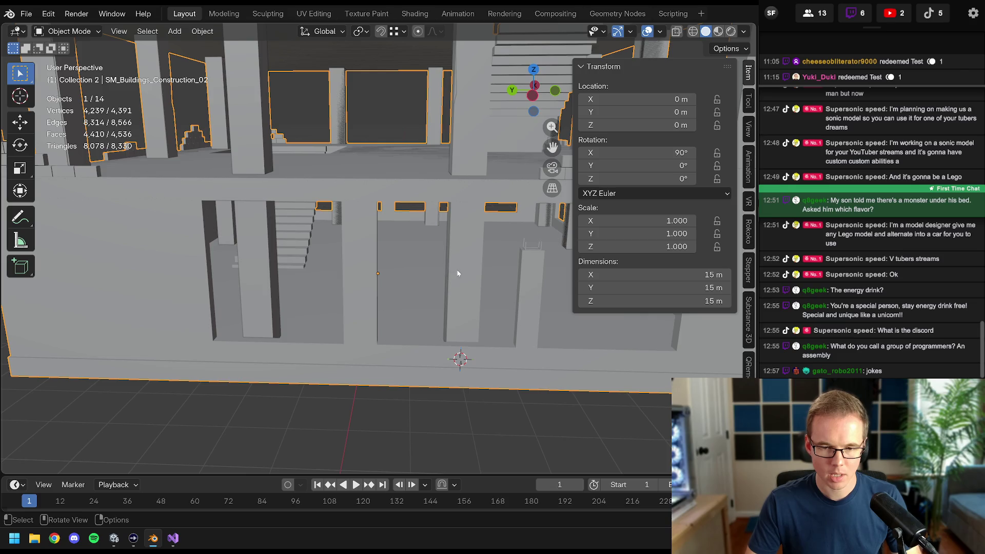
scroll(451, 218, "down", 4)
mouse_move(424, 257)
middle_mouse_down()
mouse_move(385, 244)
mouse_move(75, 236)
mouse_move(325, 244)
middle_mouse_up()
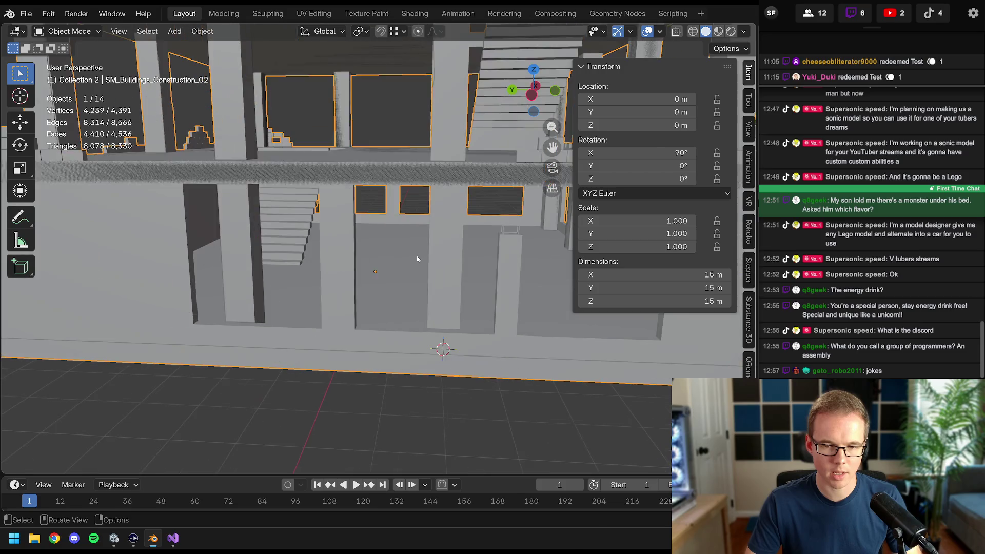
mouse_move(325, 244)
middle_mouse_down()
mouse_move(418, 260)
mouse_move(383, 262)
middle_mouse_up()
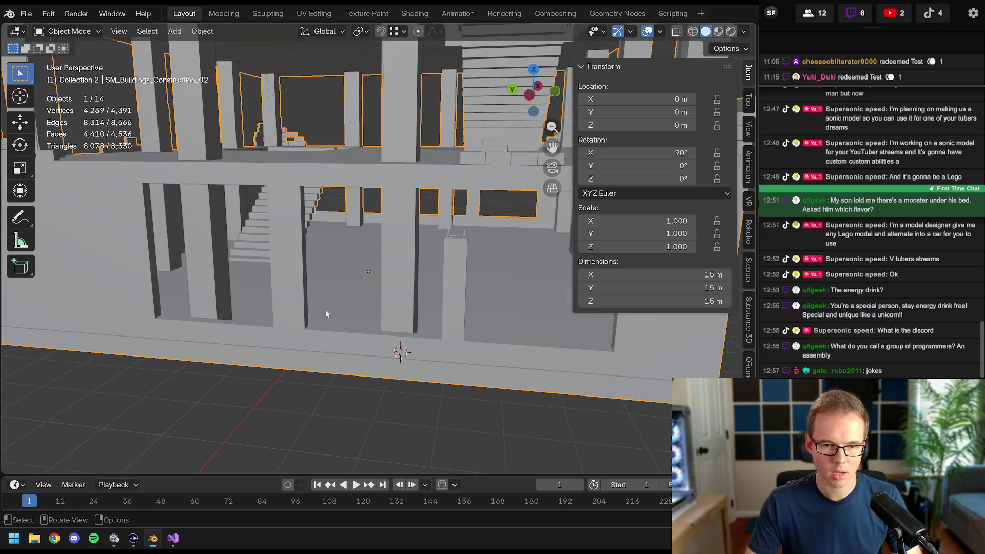
- Check the Unity scene near the ramp, then return to the building model in Blender
left_click(114, 538)
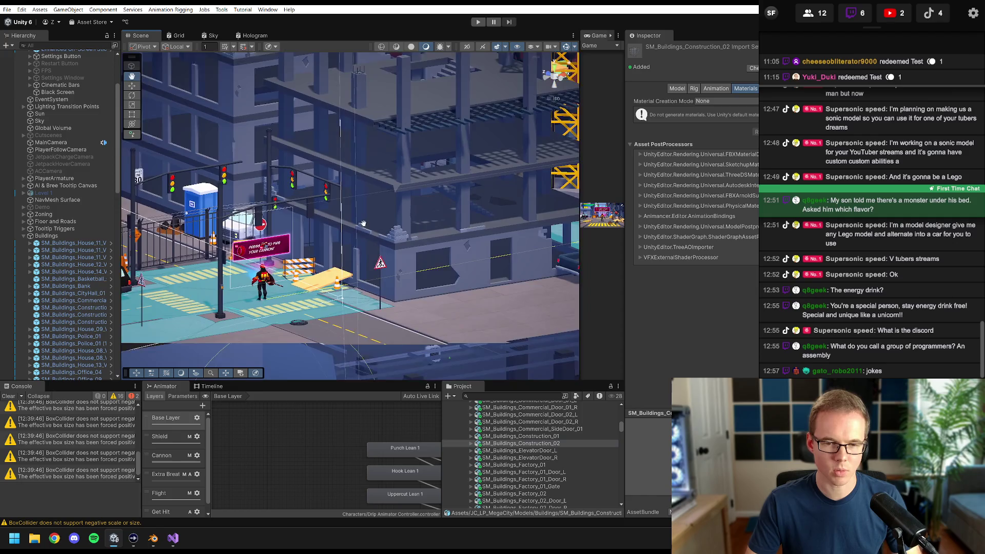
scroll(363, 223, "up", 2)
mouse_move(363, 223)
right_mouse_down()
mouse_move(414, 249)
mouse_move(346, 250)
right_mouse_up()
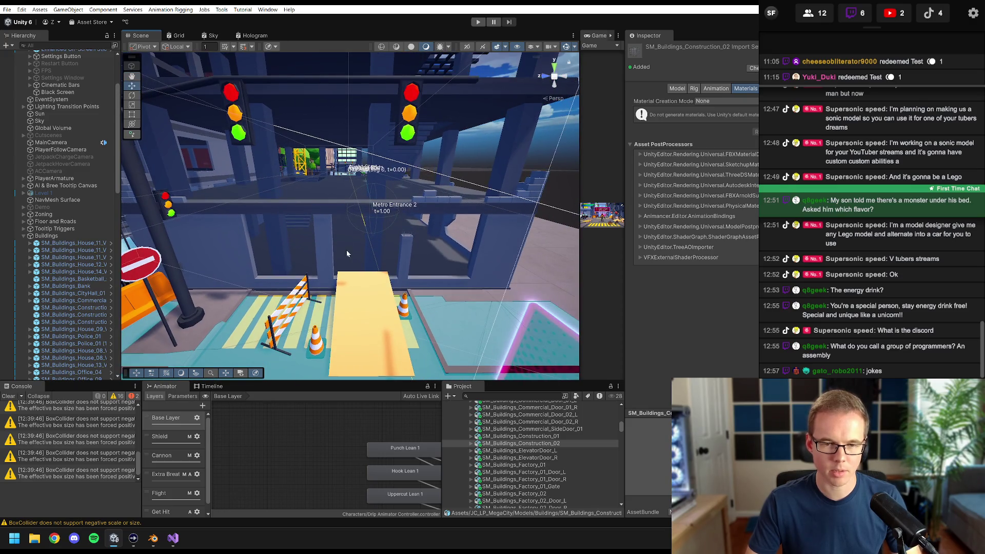
left_click(153, 539)
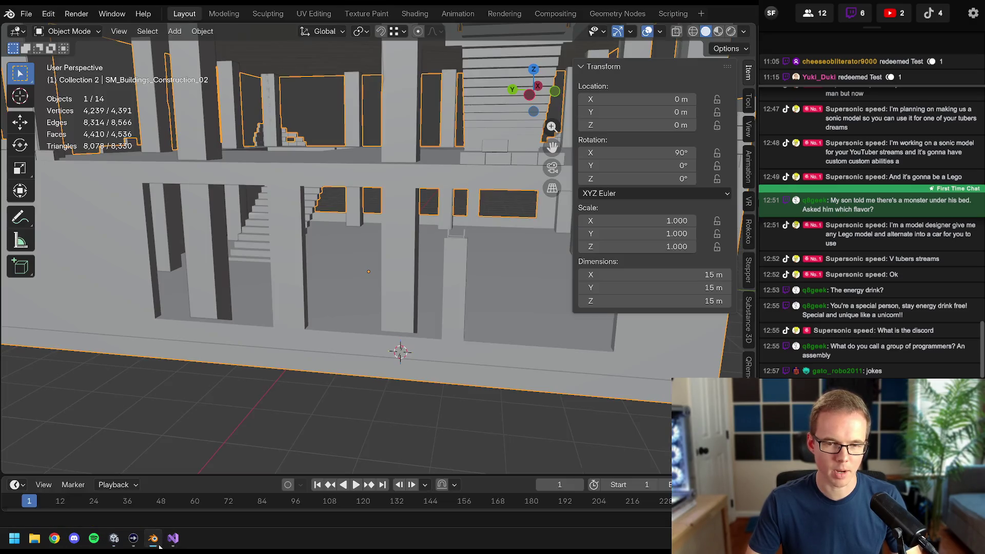
scroll(273, 230, "down", 2)
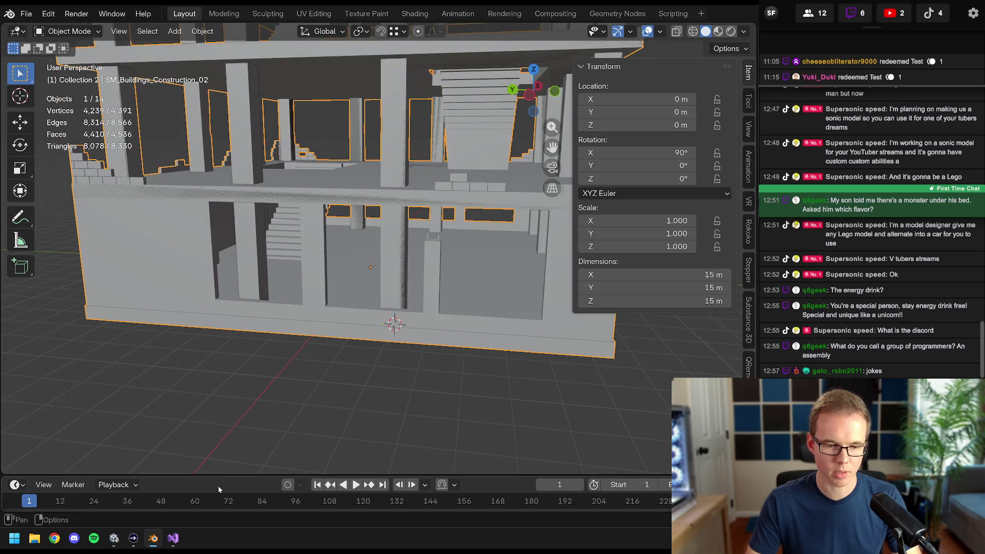
left_click(115, 538)
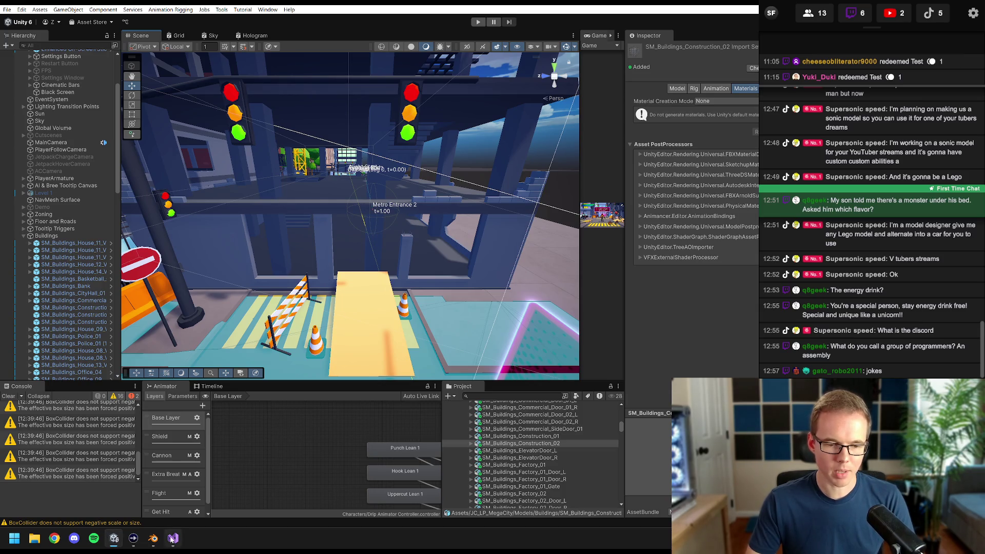
left_click(153, 539)
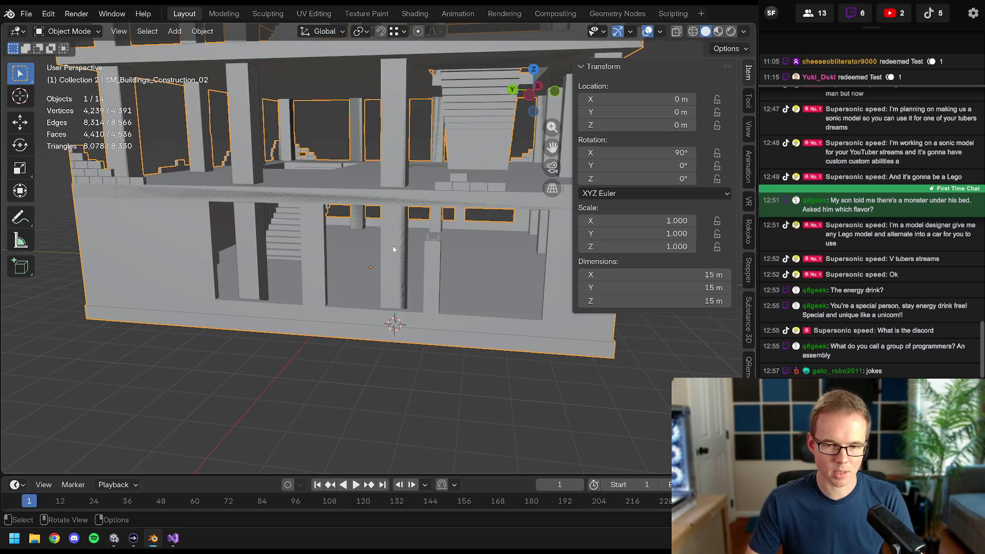
scroll(399, 220, "down", 4)
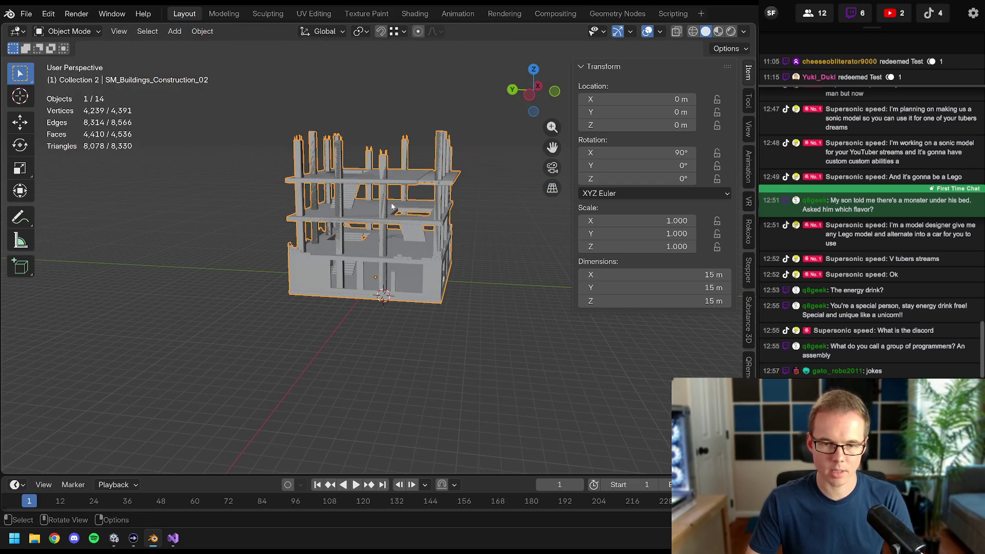
scroll(400, 253, "up", 5)
scroll(399, 256, "up", 2)
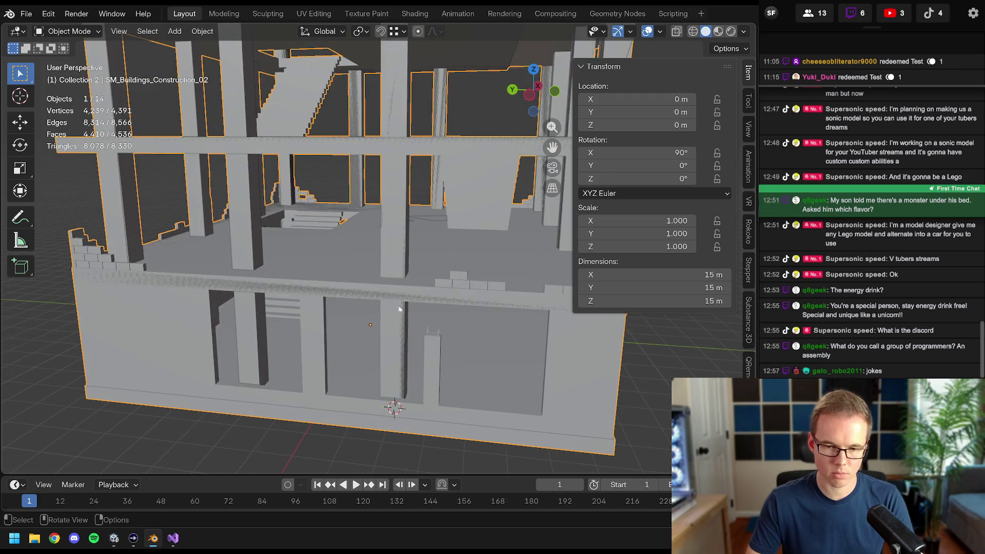
- Select the tall pillar box through wireframe shading, then restore solid shading
key("z")
key("w")
left_click(407, 295)
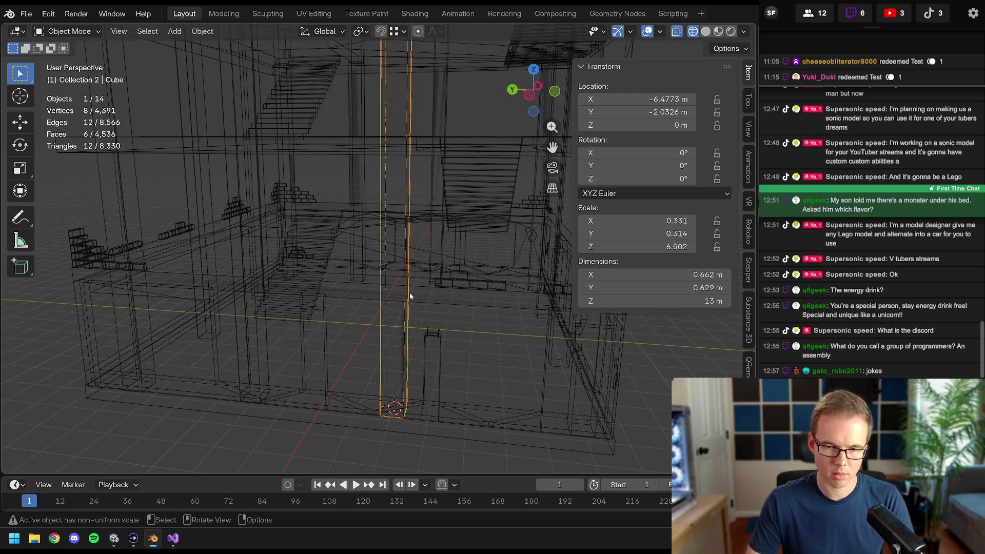
key("z")
left_click(473, 291)
mouse_move(413, 237)
middle_mouse_down()
mouse_move(425, 313)
mouse_move(402, 233)
middle_mouse_up()
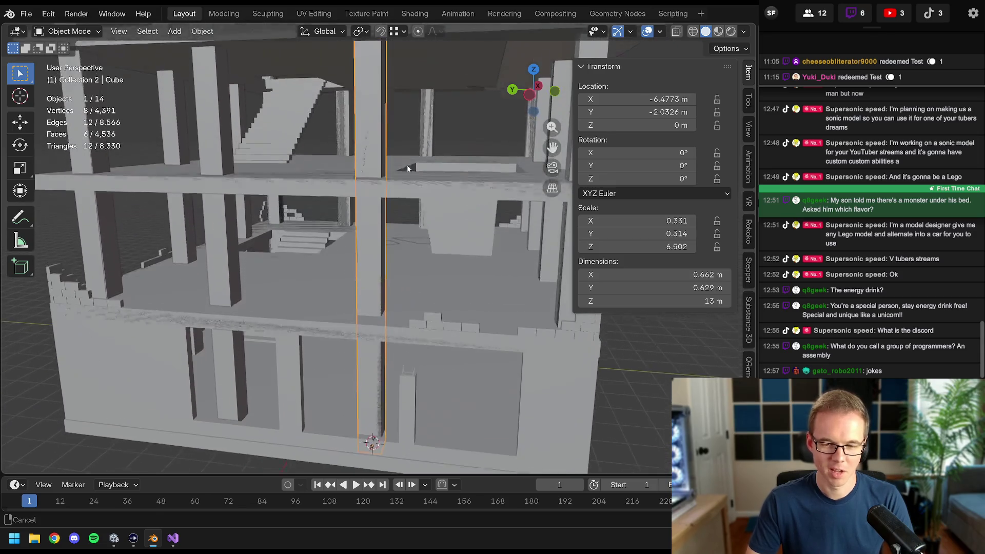
scroll(402, 233, "down", 3)
- In Edit Mode, move the pillar's top vertices down along Z
key("Tab")
key("z")
left_click(311, 285)
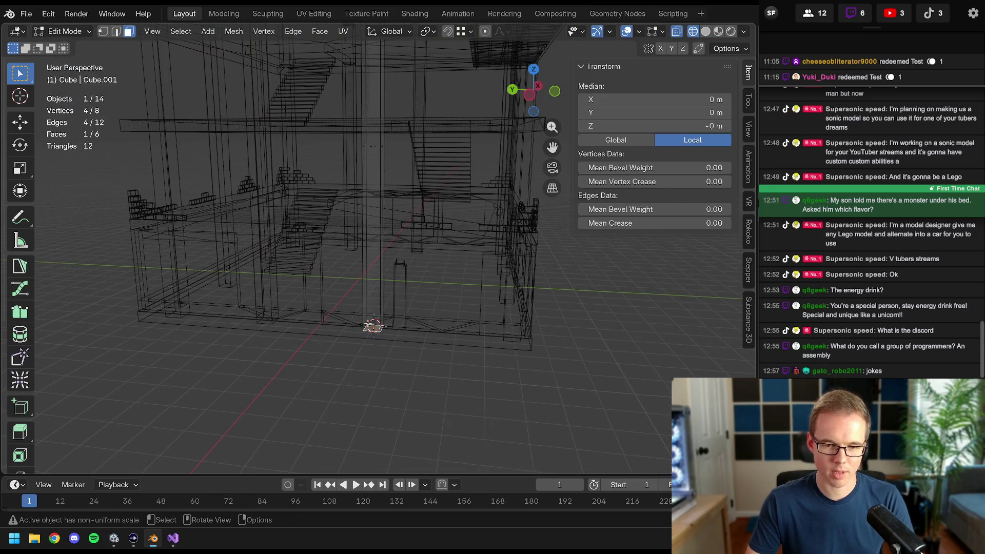
scroll(376, 295, "up", 3)
scroll(375, 296, "up", 3)
key("shift+z")
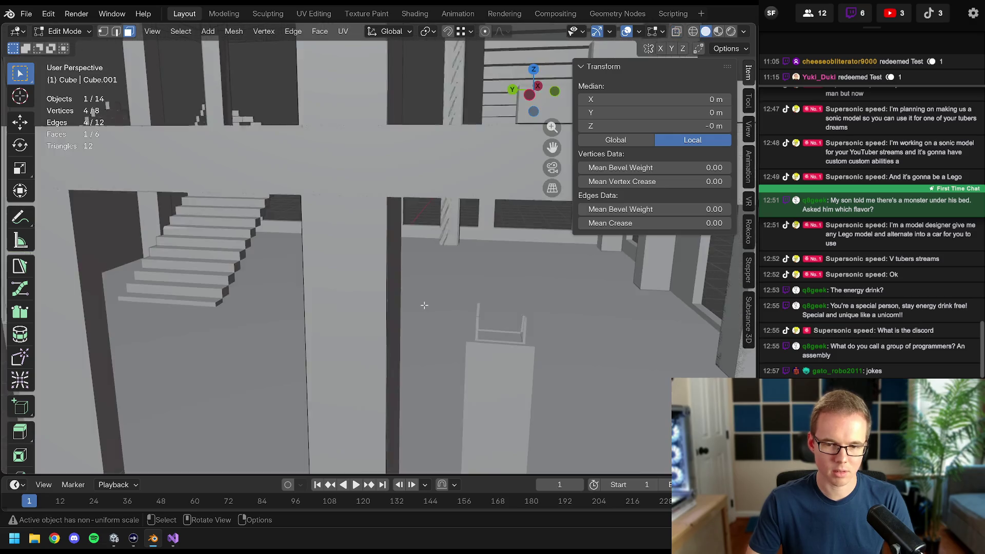
scroll(402, 307, "down", 2)
key("g")
key("z")
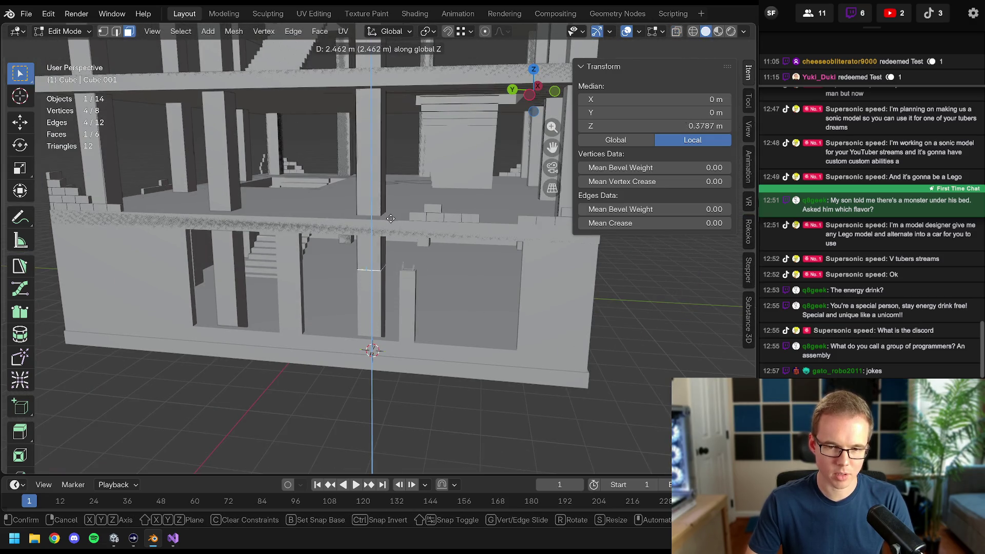
left_click(390, 196)
scroll(390, 197, "up", 4)
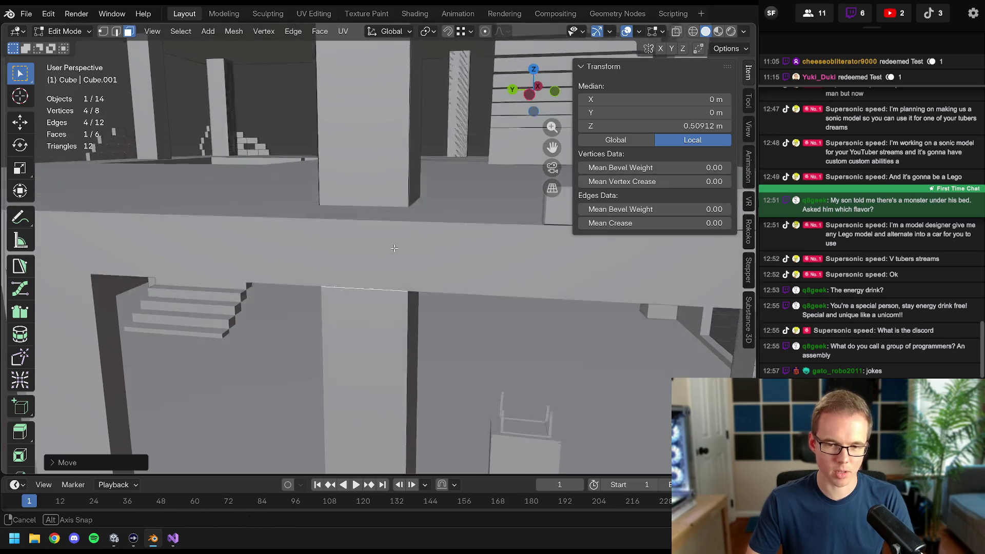
- Snap the pillar top onto the floor slab face at 9.5 m and return to Object Mode
mouse_move(390, 231)
middle_mouse_down()
mouse_move(406, 303)
mouse_move(398, 209)
middle_mouse_up()
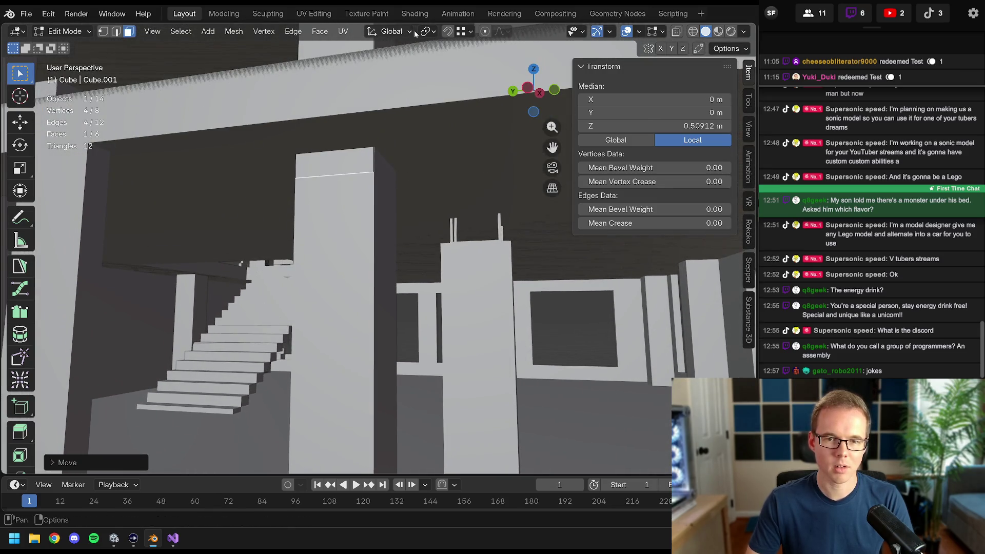
left_click(461, 31)
left_click(417, 151)
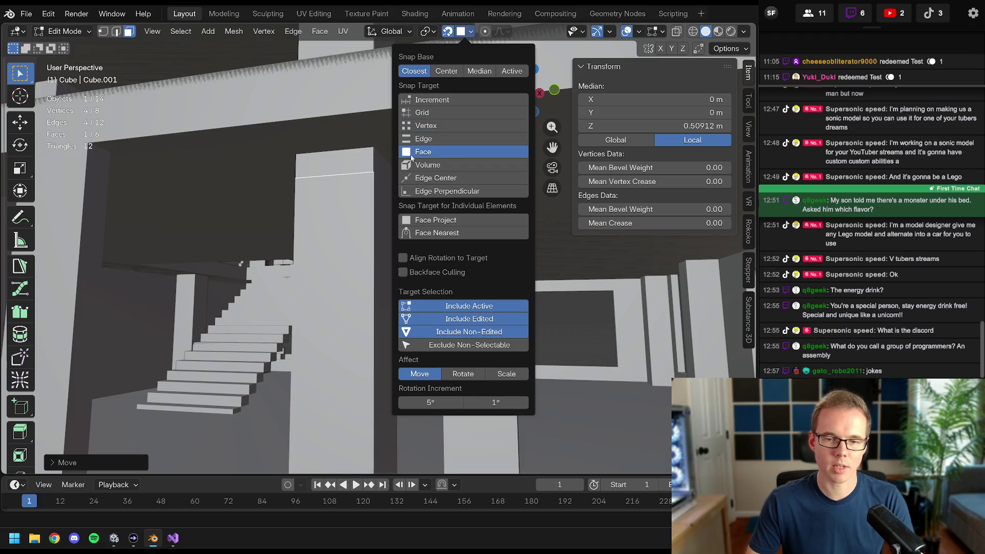
scroll(423, 154, "down", 5)
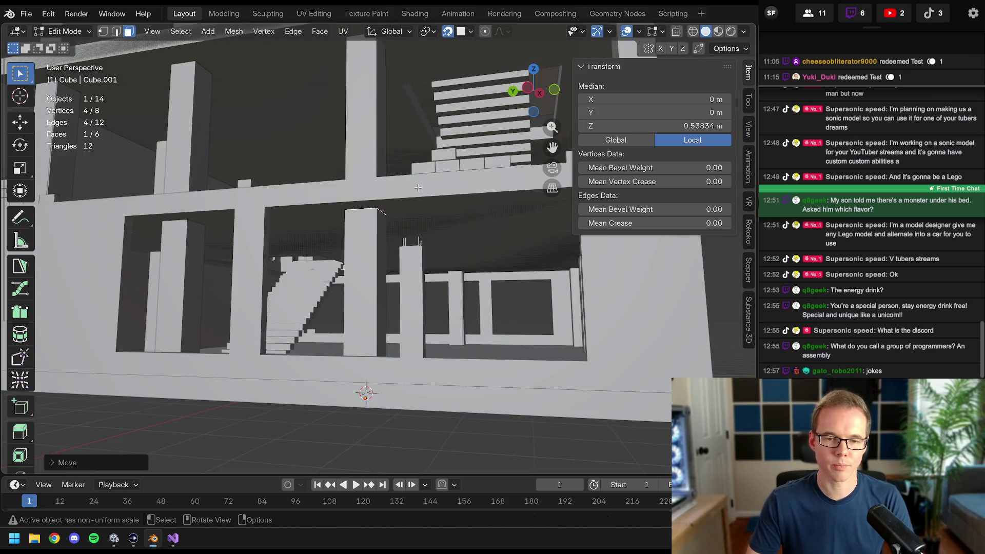
key("Tab")
left_click(374, 175)
scroll(374, 175, "down", 6)
mouse_move(374, 175)
middle_mouse_down()
mouse_move(386, 274)
mouse_move(372, 362)
middle_mouse_up()
scroll(386, 274, "up", 3)
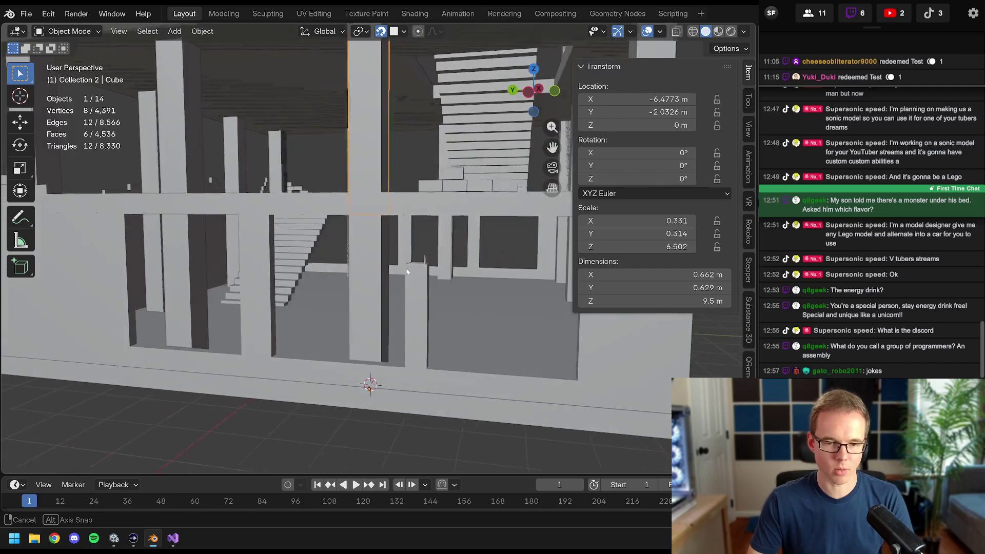
- Select the floor slab mesh and save the collider edit file
left_click(371, 363)
scroll(374, 352, "down", 5)
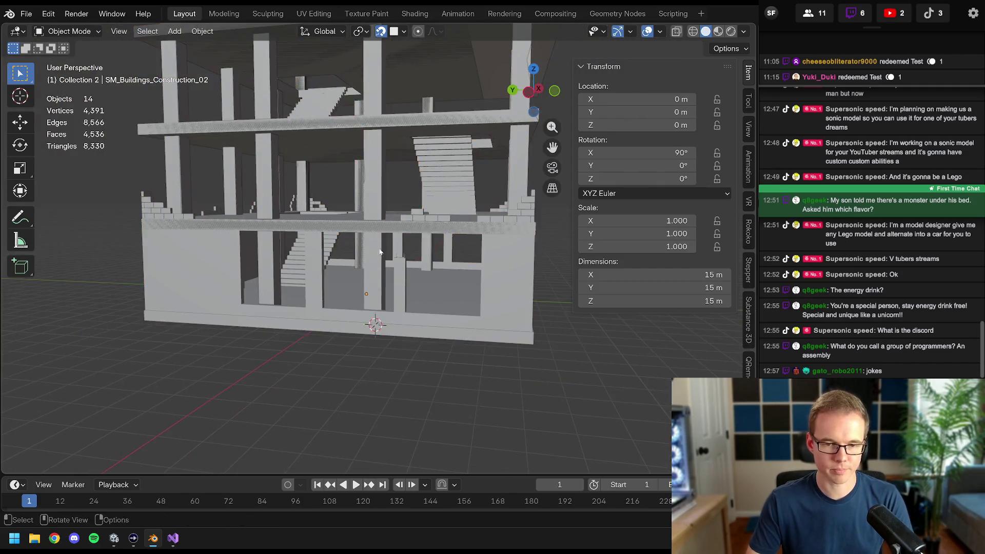
key("ctrl+s")
left_click(379, 264)
- Select one pillar box and add all twelve similar pillar boxes to the selection
mouse_move(379, 264)
middle_mouse_down()
mouse_move(396, 295)
mouse_move(407, 223)
mouse_move(374, 275)
middle_mouse_up()
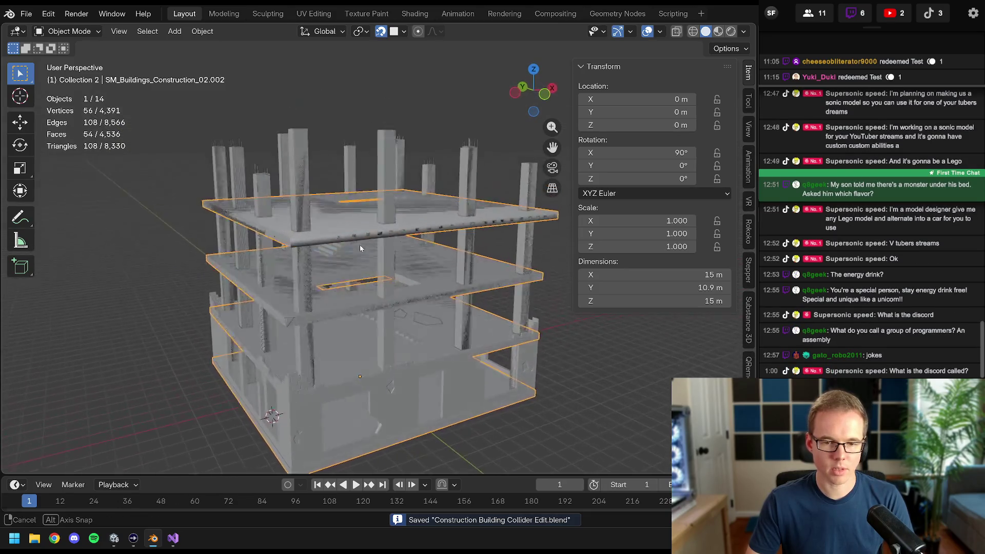
middle_click_drag(413, 246, 413, 204, "shift")
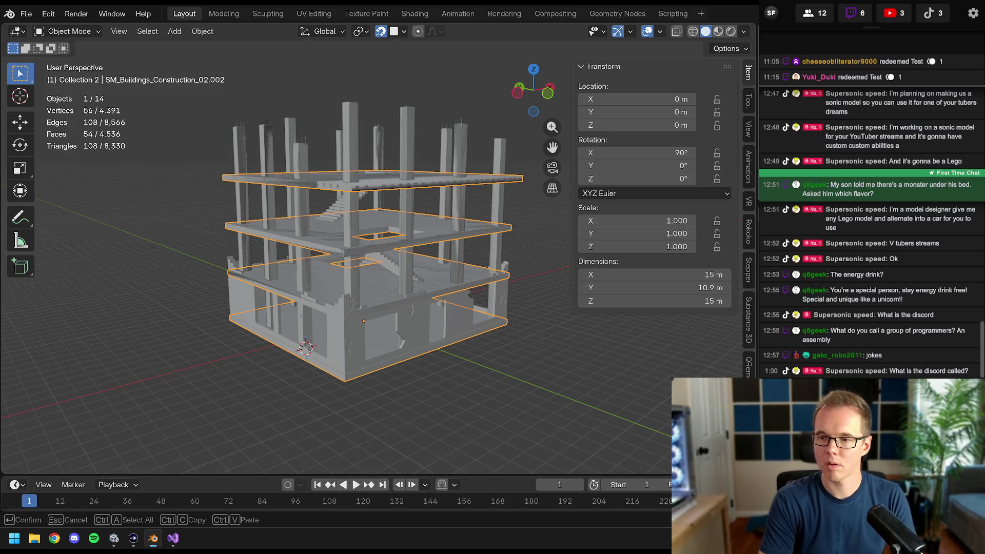
left_click(302, 223)
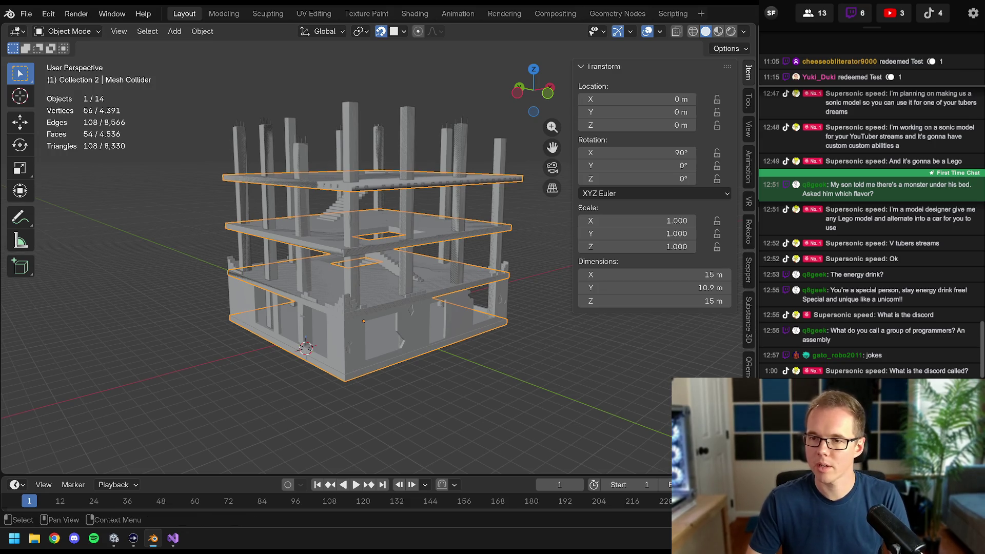
key("shift+l")
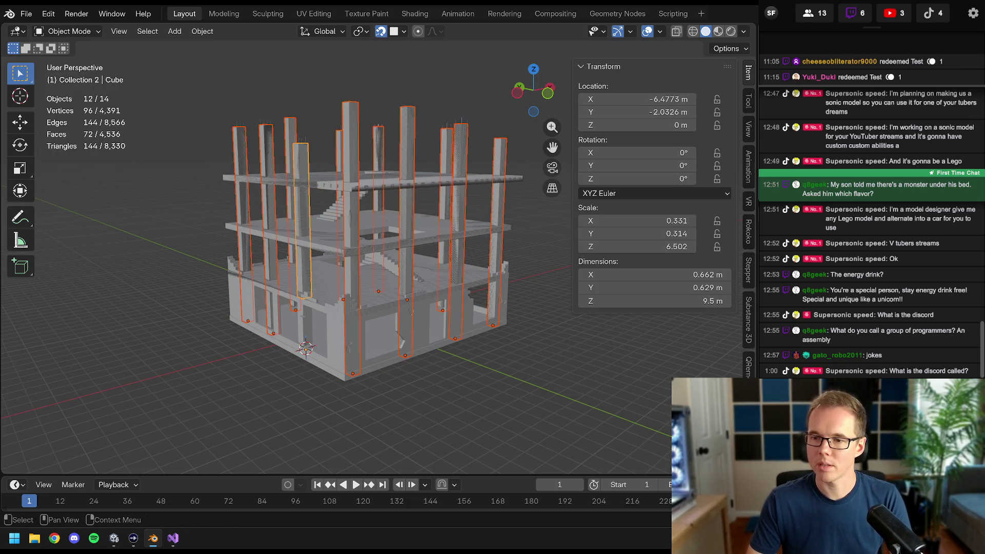
- Batch-rename the twelve selected pillars, replacing Cube with BoxCollider
left_click(48, 13)
left_click(99, 148)
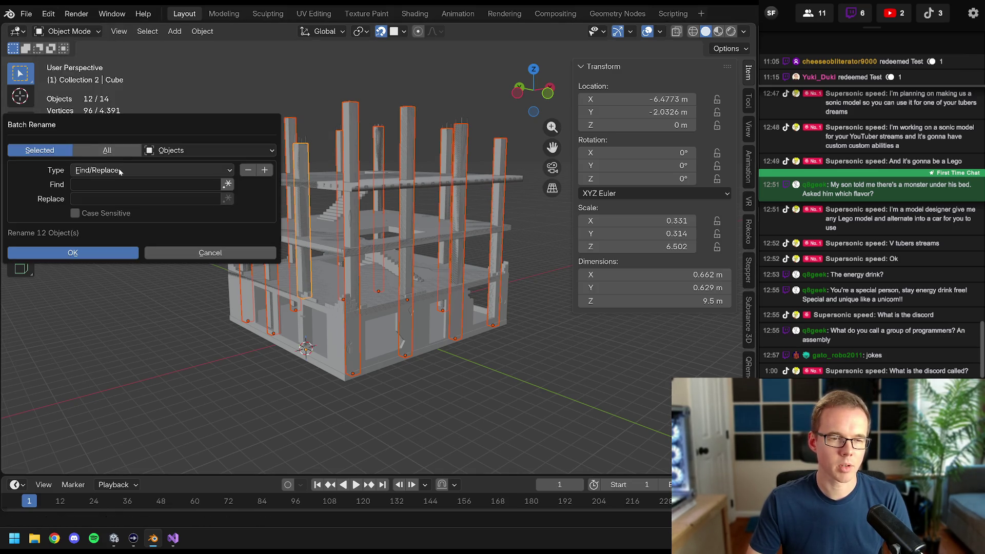
left_click(115, 184)
type("Cub")
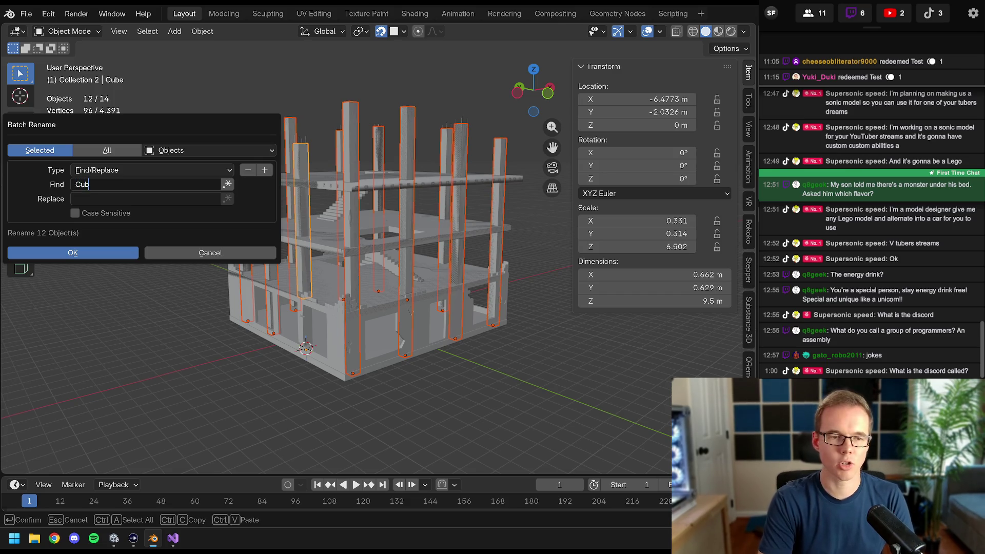
type("e")
key("Return")
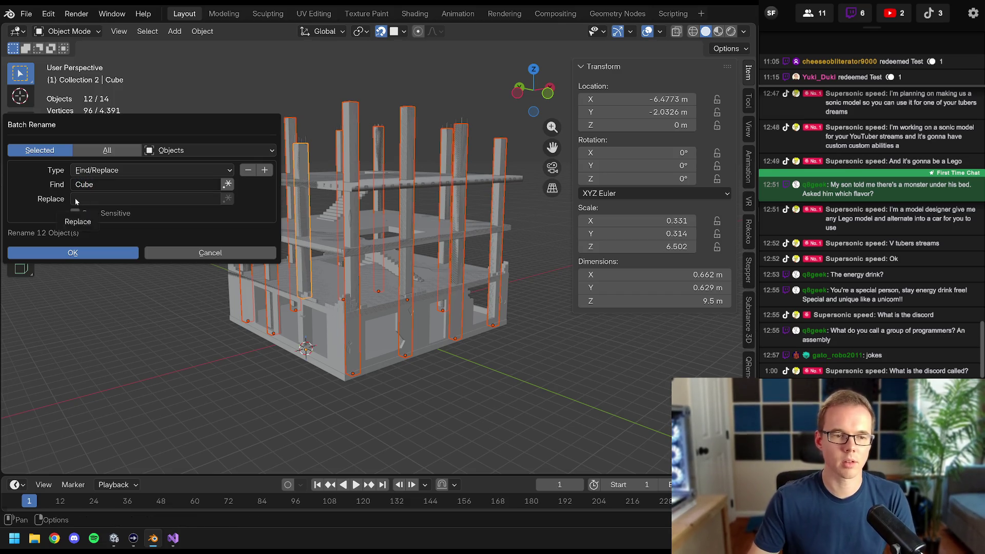
left_click(116, 199)
type("BoxCollider")
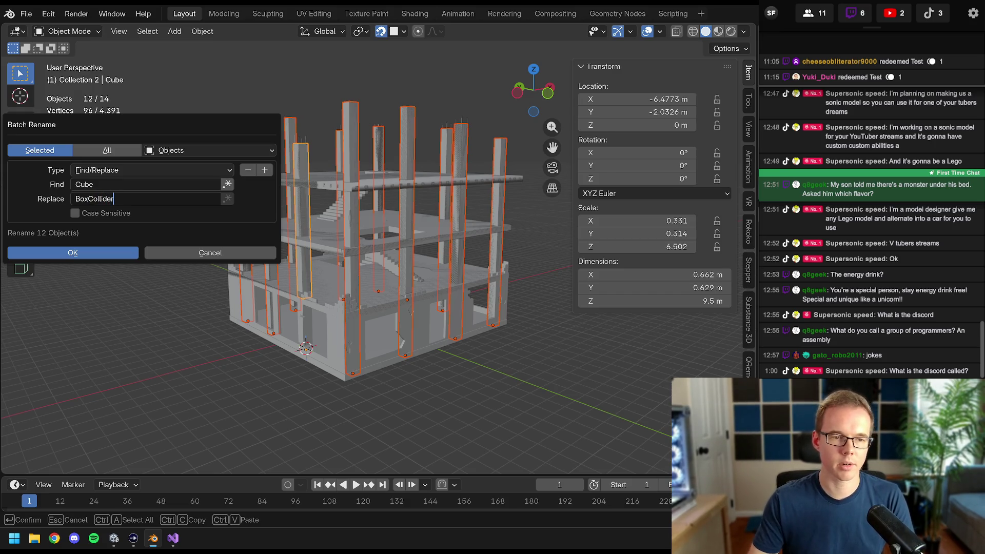
key("Return")
key("Return")
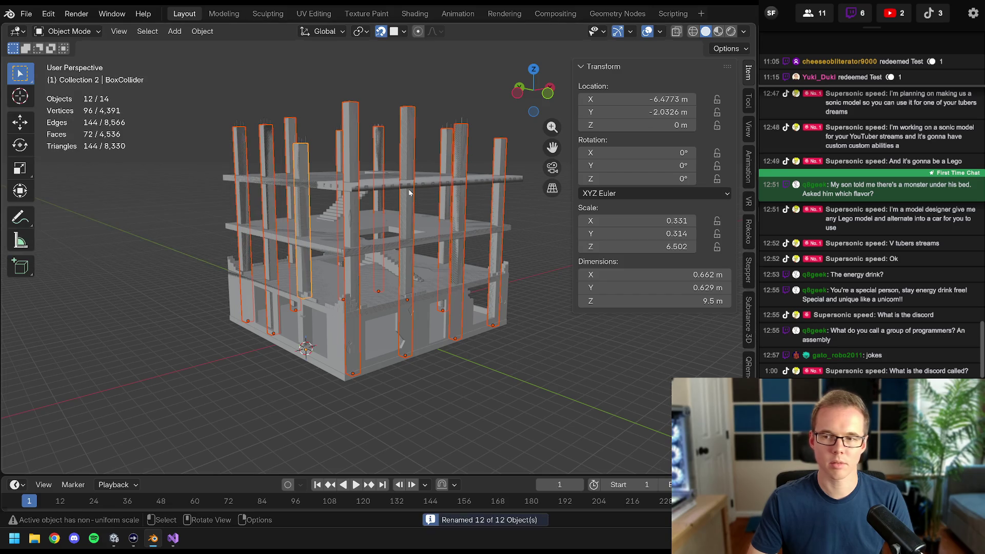
- Rename the floor slab collider object to MeshCollider
key("g")
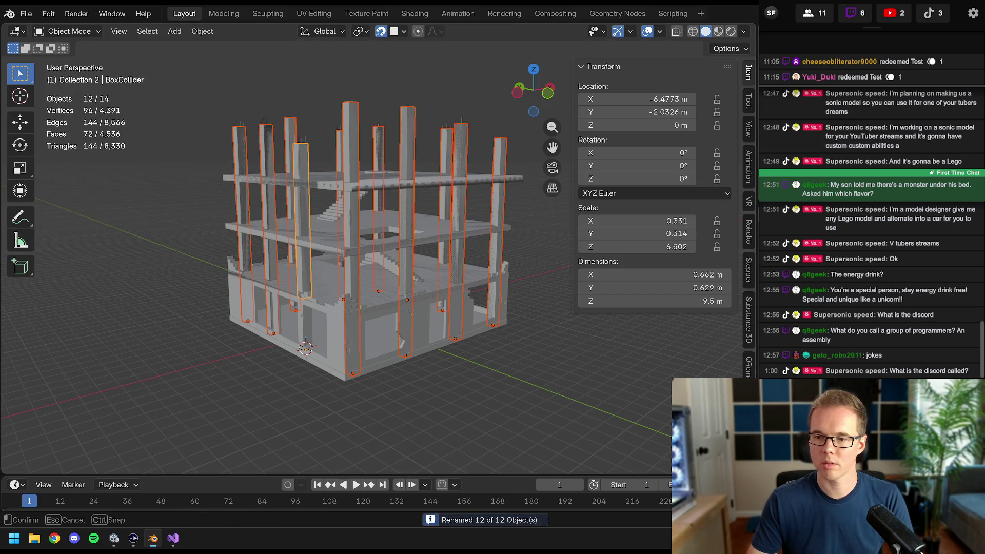
key("Escape")
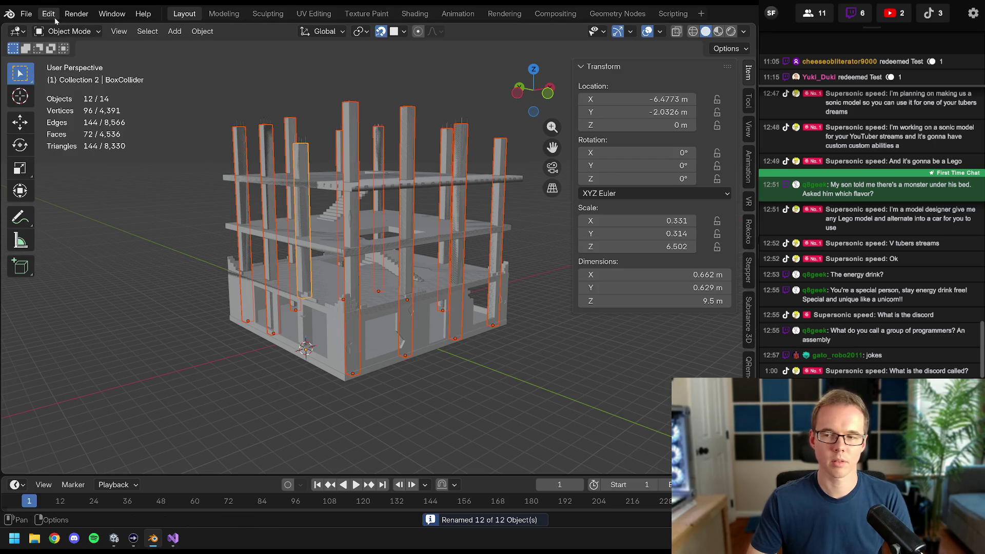
left_click(369, 227)
key("F2")
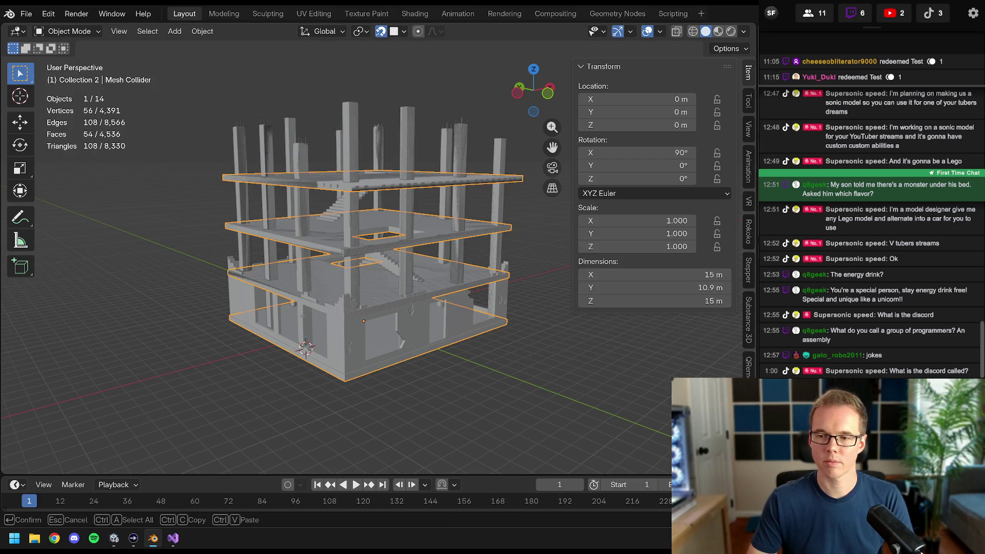
type("MeshCollider")
key("Return")
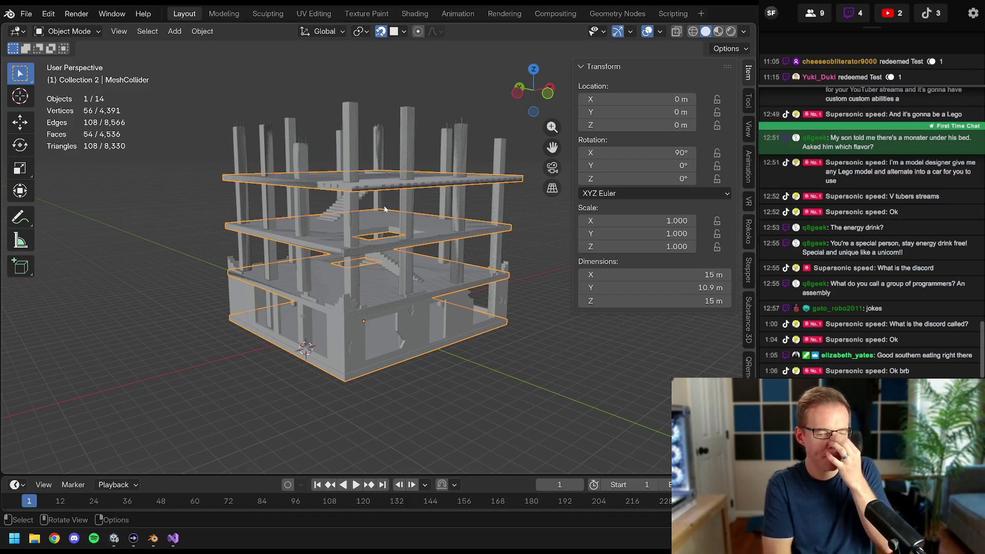
scroll(364, 174, "up", 2)
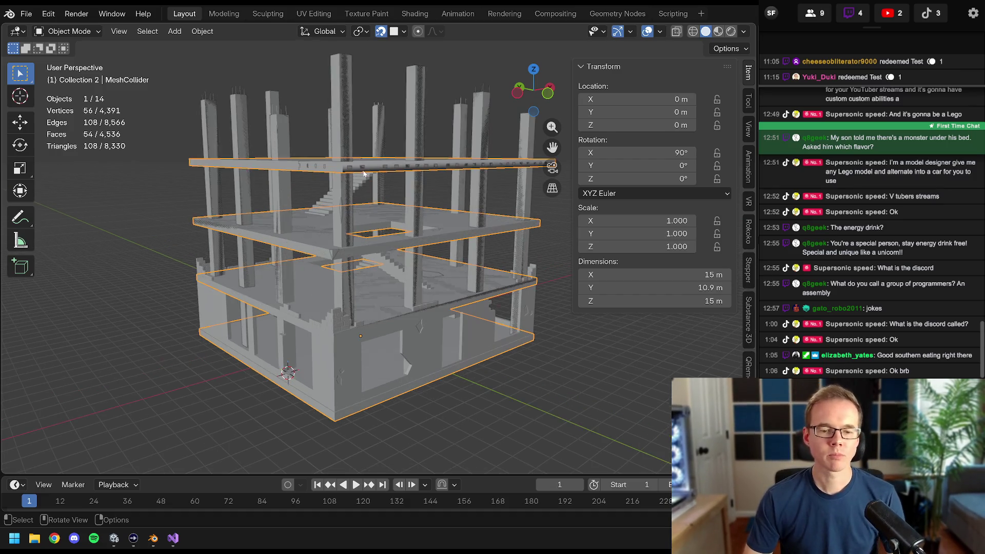
- Inspect the building and BoxCollider.008, then select the MeshCollider slab from above
middle_click_drag(380, 203, 422, 227)
left_click(325, 131)
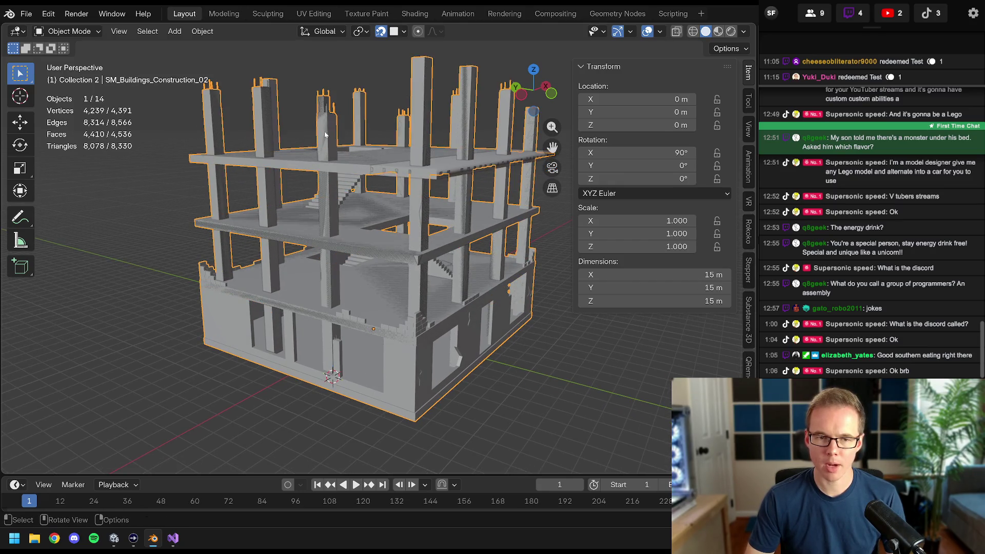
left_click(533, 112)
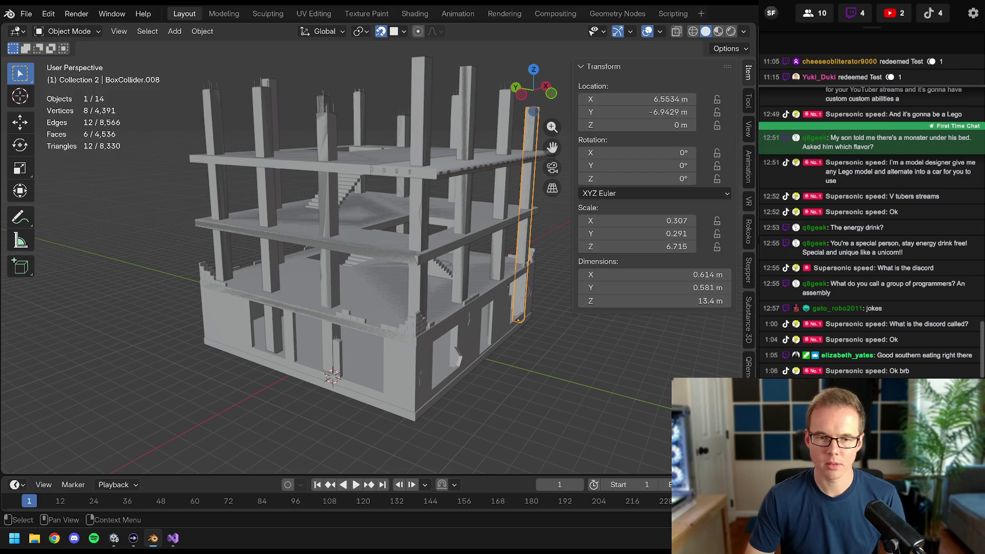
middle_click_drag(480, 258, 426, 274)
left_click(425, 275)
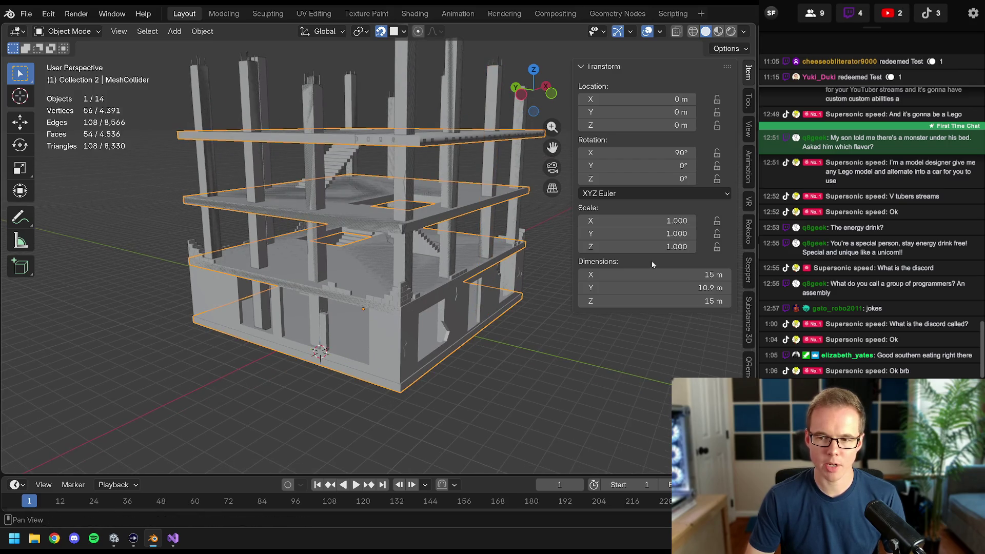
middle_click_drag(320, 222, 427, 189)
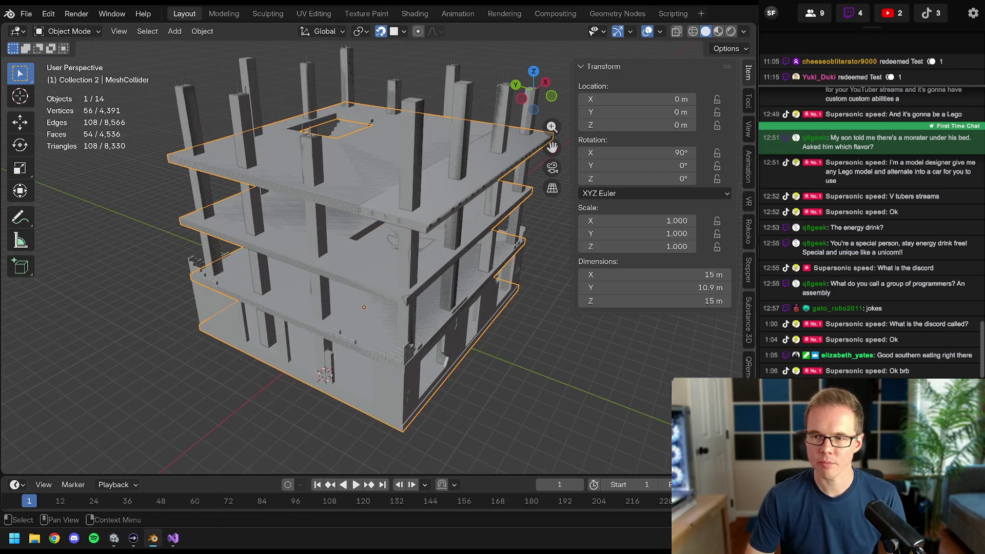
- Hide the building mesh, save the collider edit file, and unhide the mesh
key("h")
mouse_move(416, 150)
middle_mouse_down()
mouse_move(409, 143)
mouse_move(436, 176)
mouse_move(428, 195)
middle_mouse_up()
key("ctrl+s")
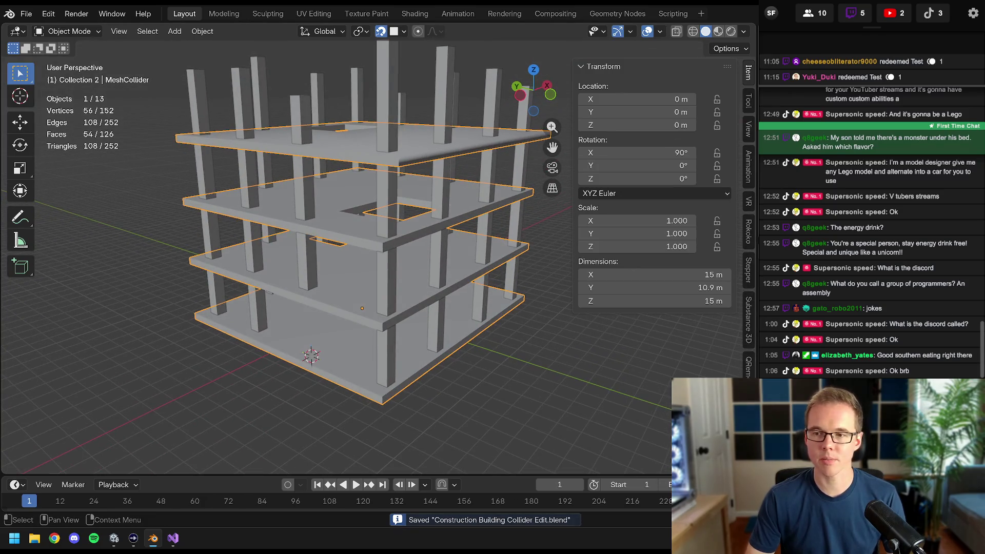
key("alt+h")
scroll(360, 226, "up", 5)
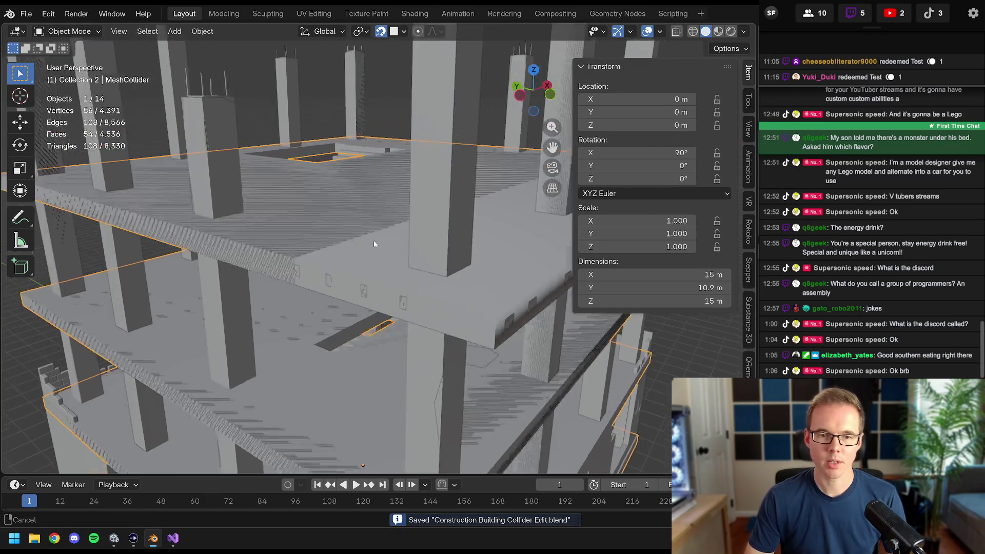
- Move the view to the stairs, clear the selection, and bring up the Add menu
middle_click_drag(359, 232, 422, 285)
scroll(390, 255, "up", 3)
scroll(359, 262, "up", 3)
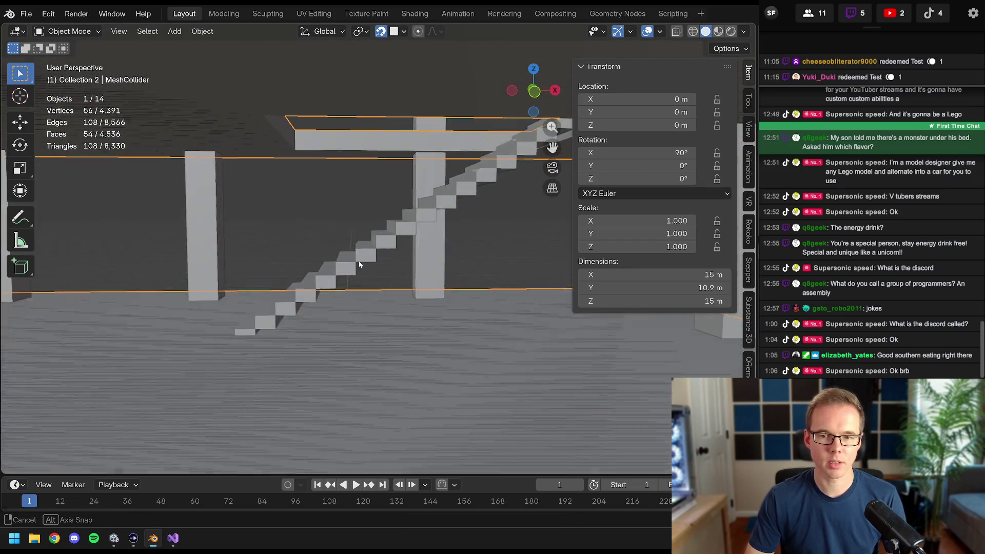
scroll(301, 283, "up", 4)
scroll(301, 284, "down", 5)
middle_click_drag(314, 311, 351, 252, "shift")
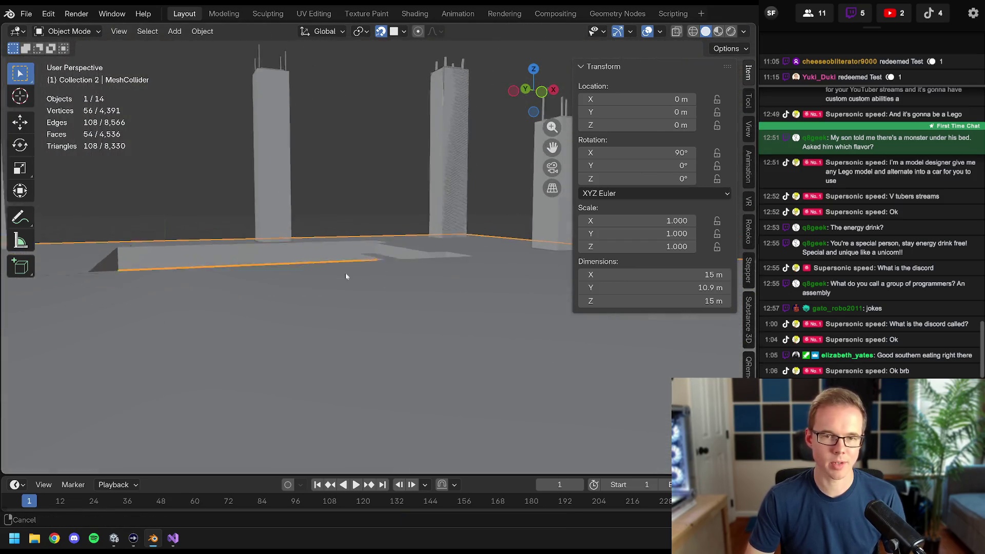
scroll(350, 251, "down", 3)
scroll(358, 236, "down", 3)
scroll(361, 223, "down", 3)
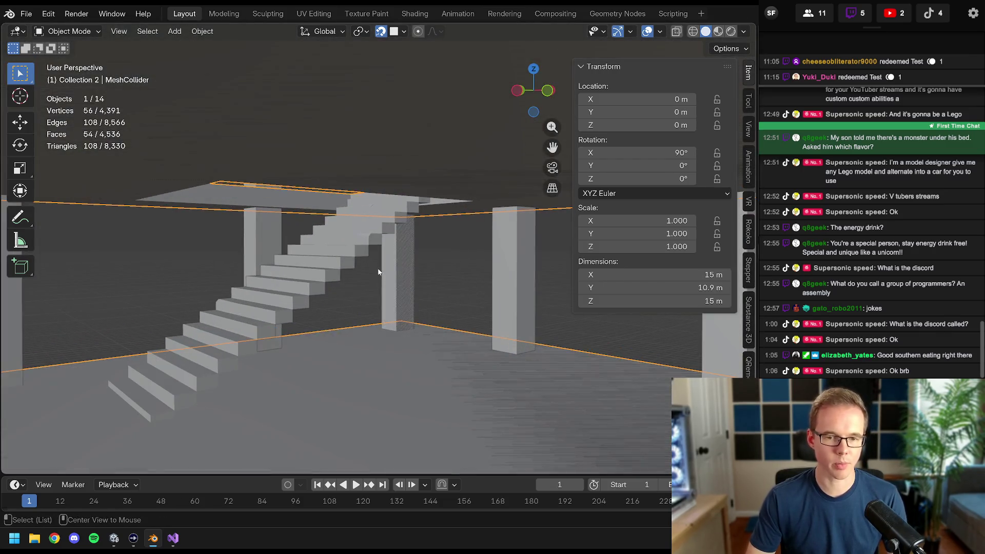
scroll(378, 254, "down", 3)
key("alt+a")
key("shift+a")
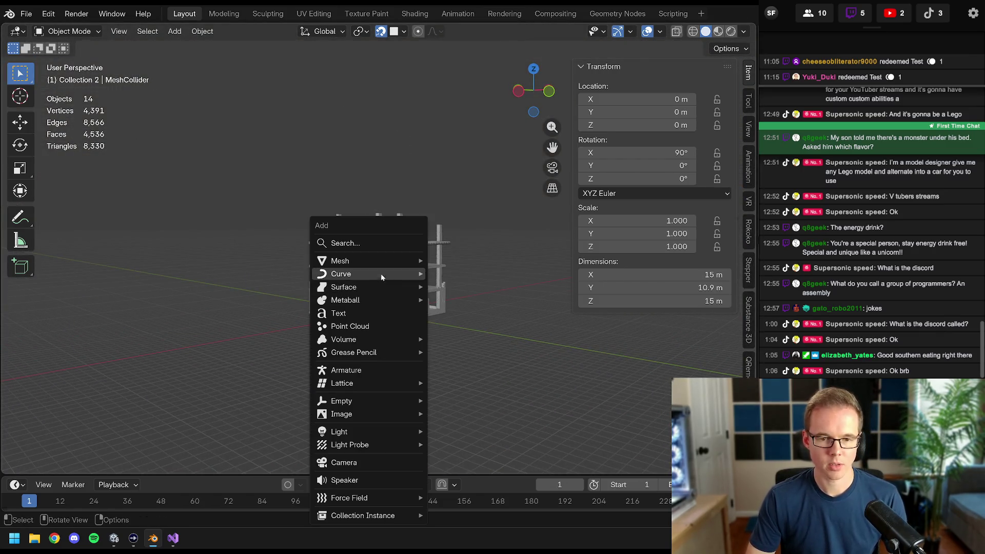
- Add a cube and move it up into the upper-floor gap in Right Orthographic view
left_click(457, 274)
scroll(458, 273, "up", 5)
middle_click_drag(457, 273, 440, 291)
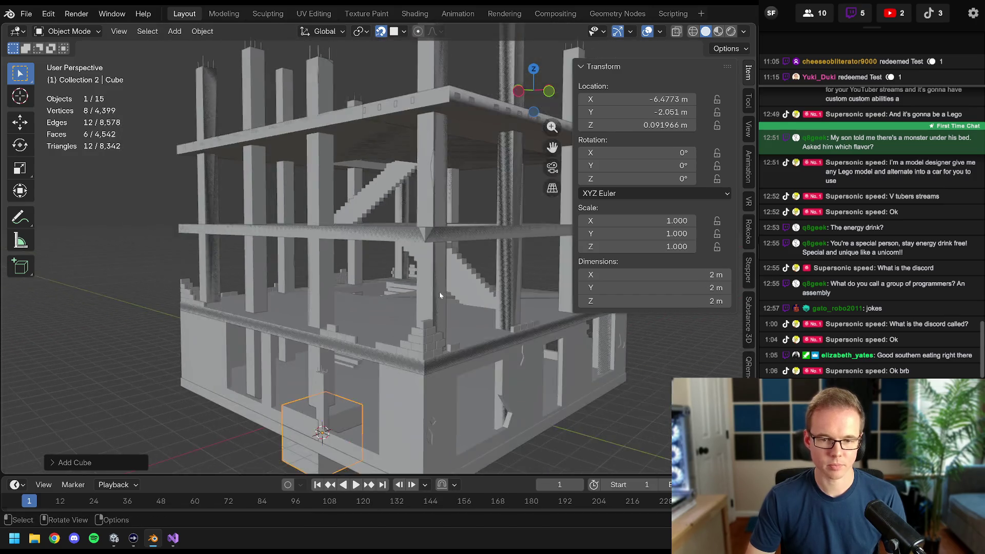
scroll(395, 316, "up", 2)
key("KP_1")
key("KP_3")
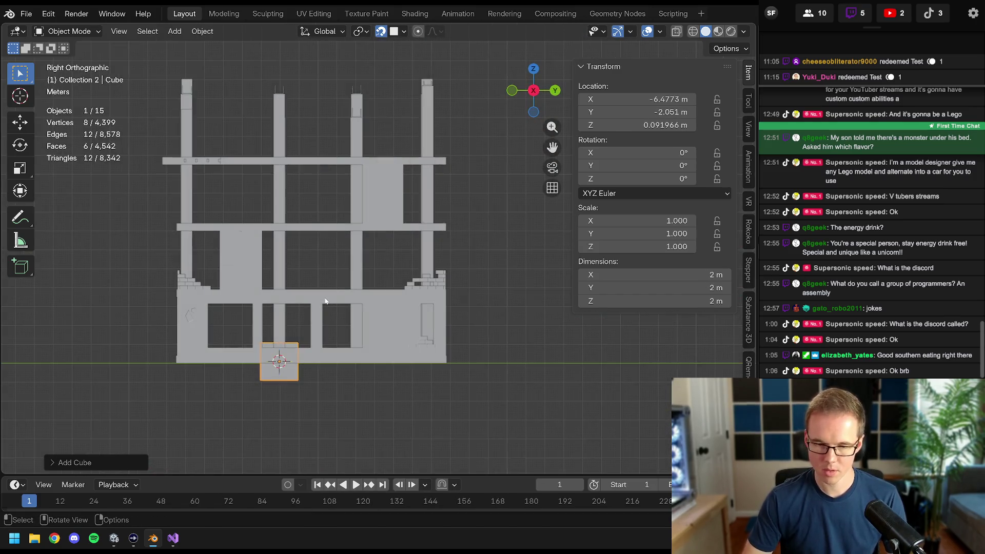
scroll(326, 301, "up", 3)
middle_click_drag(326, 302, 485, 268, "shift")
key("g")
left_click(462, 152)
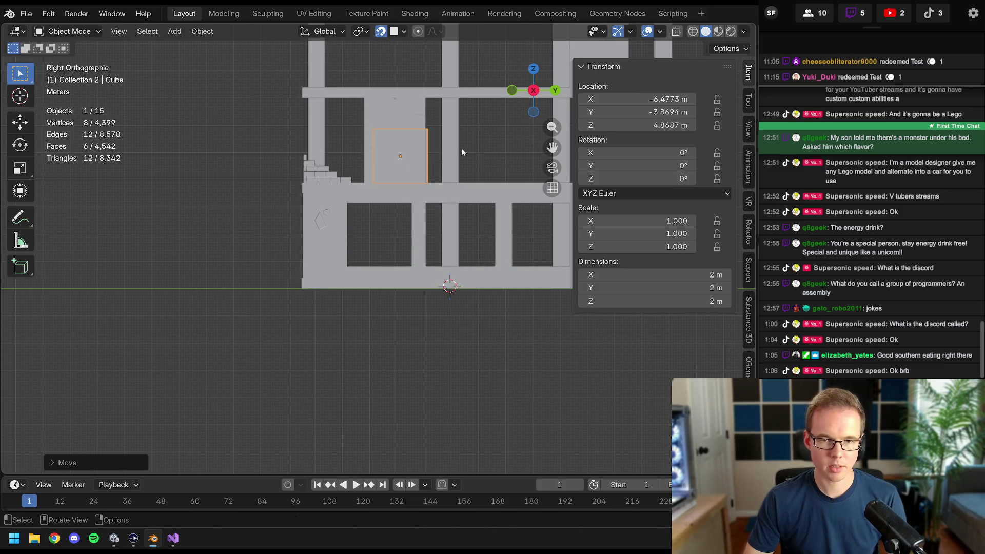
- With snapping off, reposition the cube at about 5.3 m and stretch it to 2.26 m along Y
left_click(381, 31)
scroll(401, 200, "up", 3)
key("g")
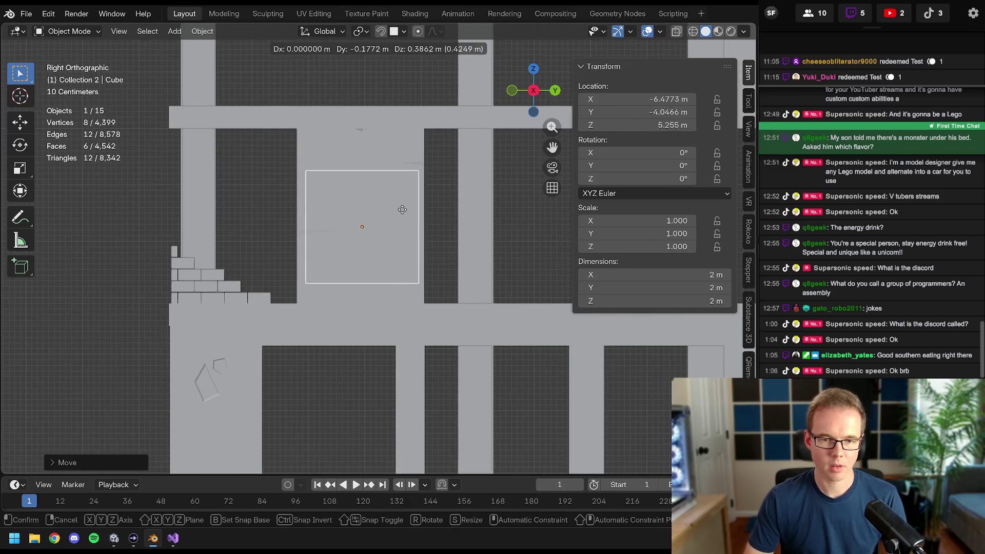
left_click(406, 202)
scroll(405, 202, "up", 3)
key("s")
key("y")
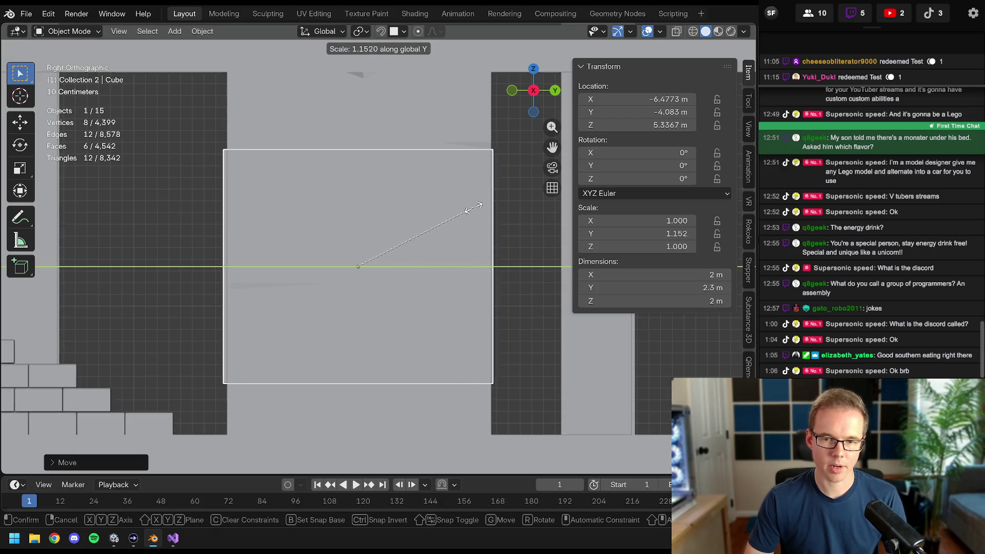
left_click(468, 212)
- Frame the new cube and orbit to view it together with the stairs
middle_click_drag(468, 211, 291, 212)
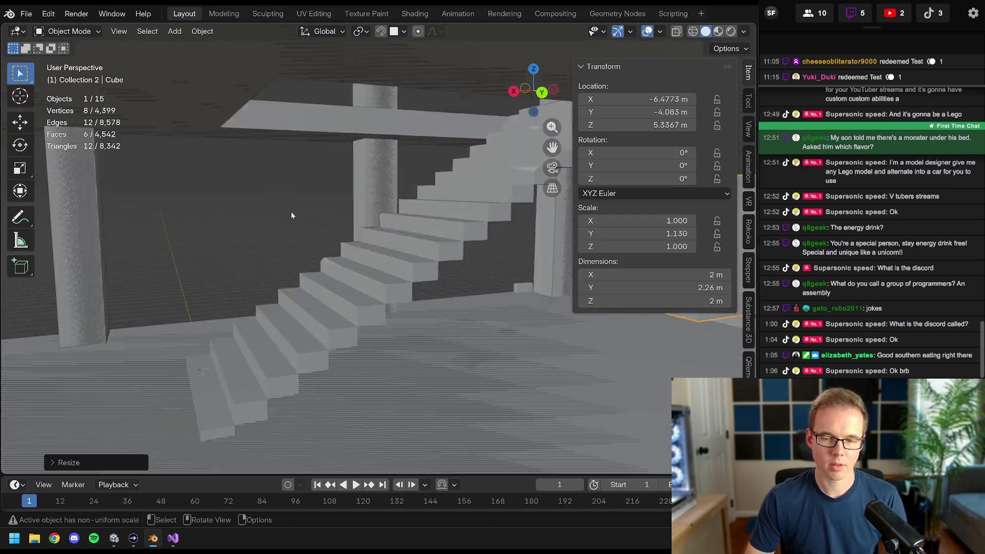
key("KP_Decimal")
scroll(378, 242, "down", 5)
mouse_move(411, 402)
middle_mouse_down()
mouse_move(363, 242)
mouse_move(410, 243)
mouse_move(401, 24)
middle_mouse_up()
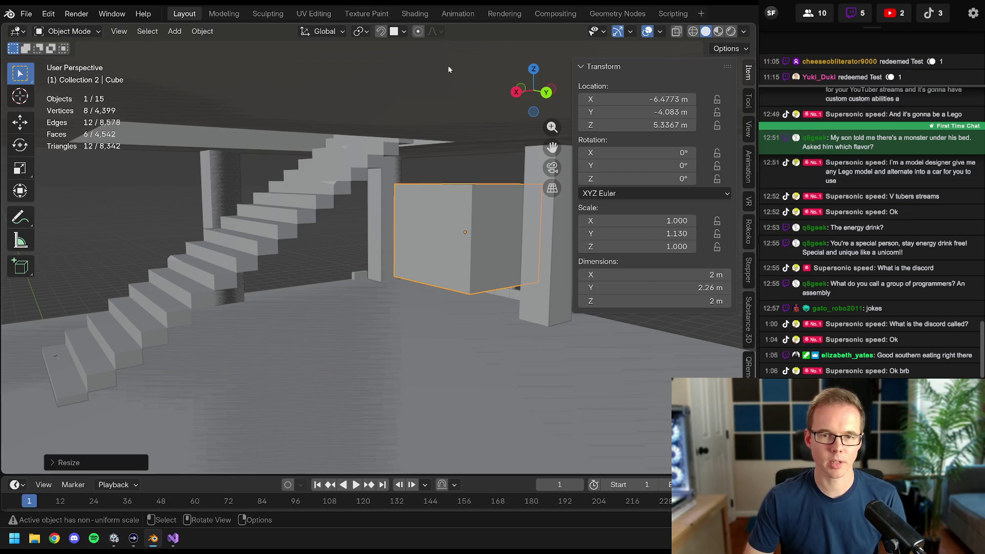
- In Edit Mode, push one side face of the cube outward along Y toward the pillar
key("Tab")
left_click(431, 239)
middle_click_drag(431, 239, 401, 247)
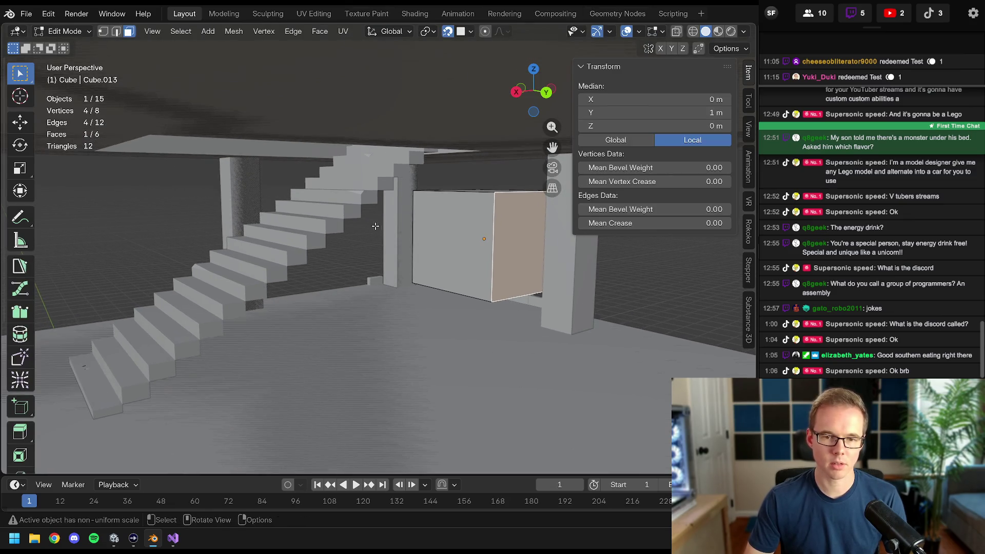
key("g")
key("y")
right_click(351, 210)
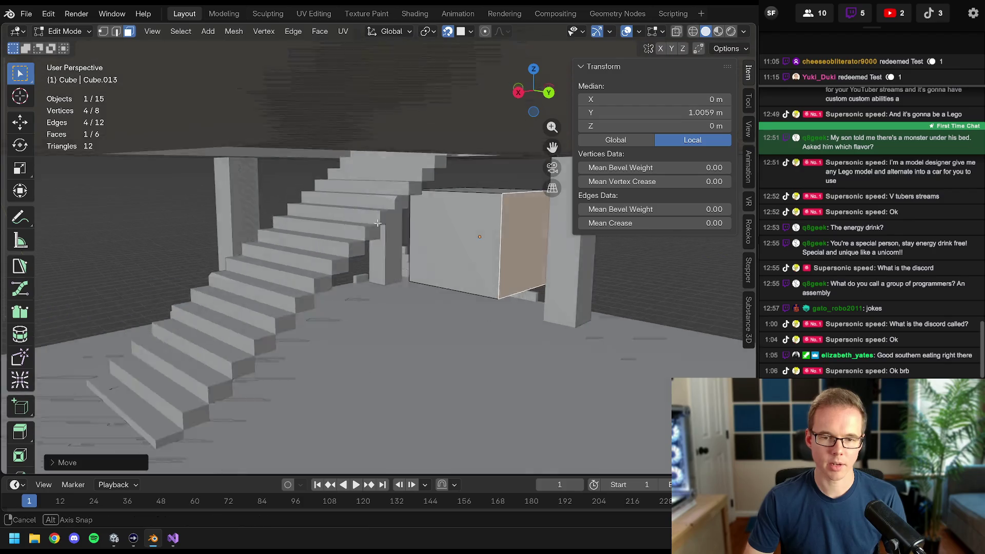
middle_click_drag(351, 211, 326, 219)
left_click(326, 219)
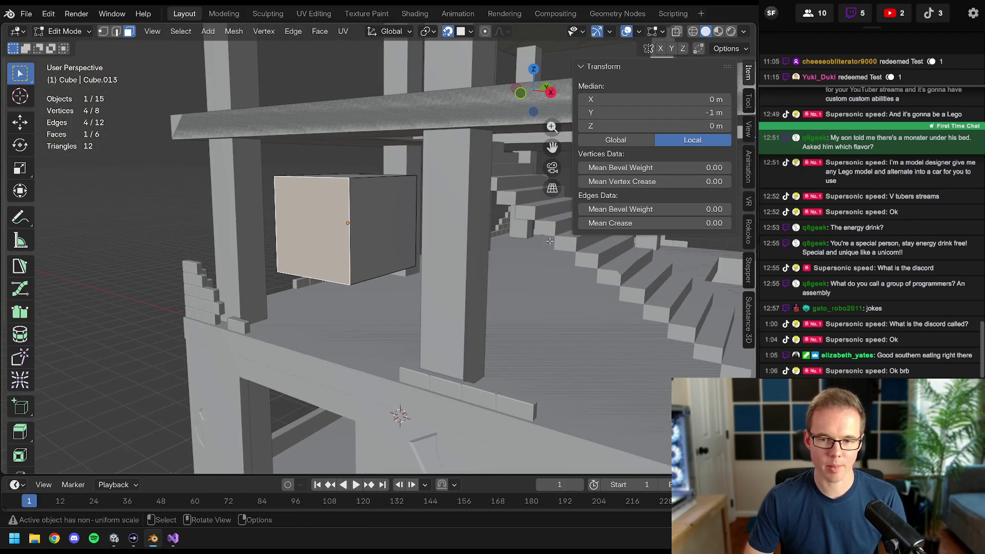
mouse_move(549, 242)
middle_mouse_down()
mouse_move(461, 242)
mouse_move(319, 220)
mouse_move(381, 310)
middle_mouse_up()
key("g")
key("y")
left_click(454, 216)
- Extend the cube's right and left faces outward along X to widen the block
left_click(318, 220)
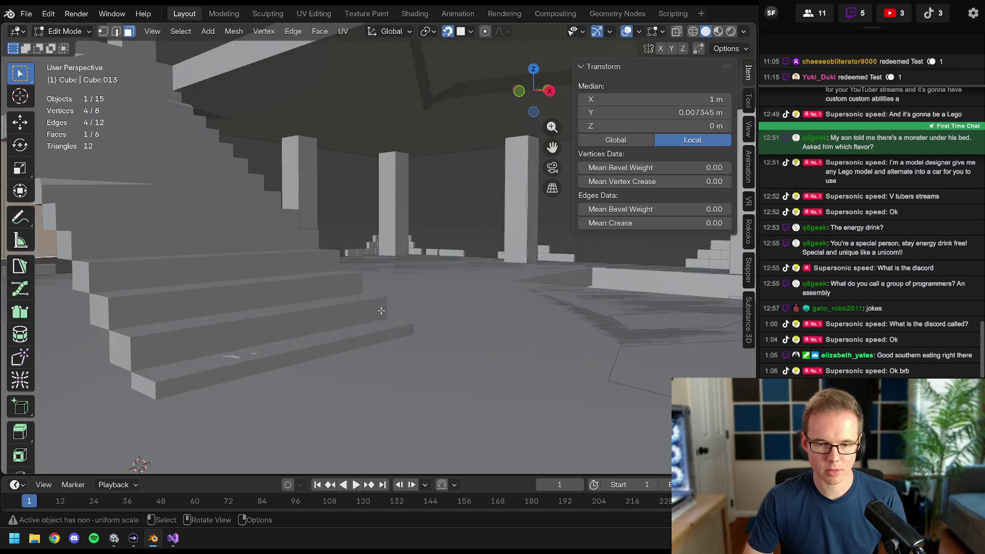
key("g")
key("x")
left_click(374, 370)
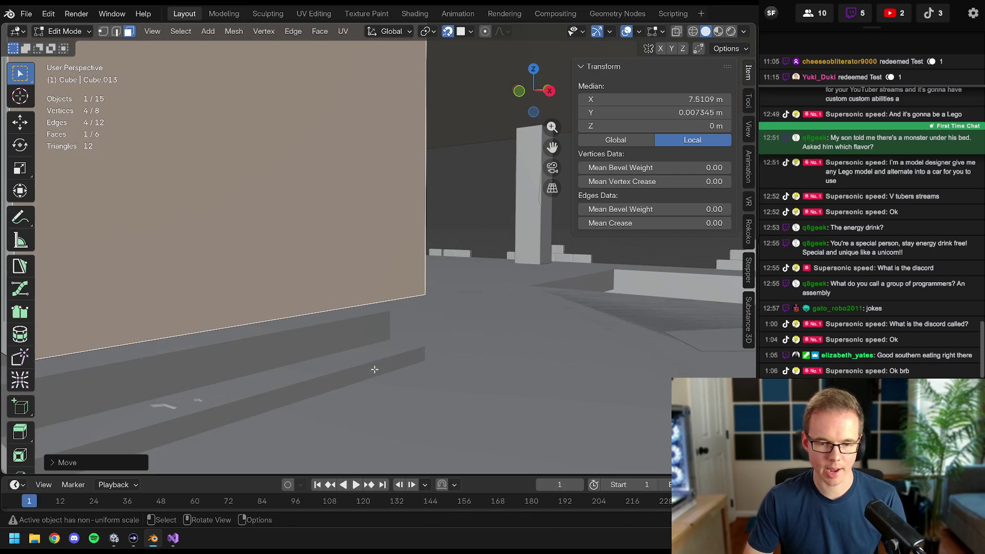
scroll(374, 370, "down", 5)
mouse_move(374, 369)
middle_mouse_down()
mouse_move(264, 237)
mouse_move(370, 314)
middle_mouse_up()
left_click(263, 238)
scroll(369, 313, "up", 5)
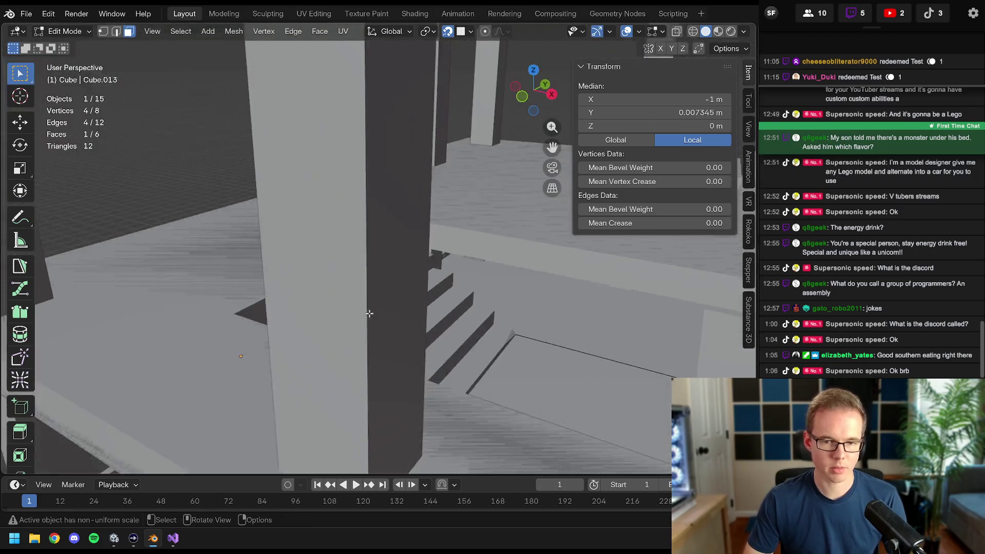
scroll(370, 313, "down", 5)
key("g")
key("x")
left_click(412, 234)
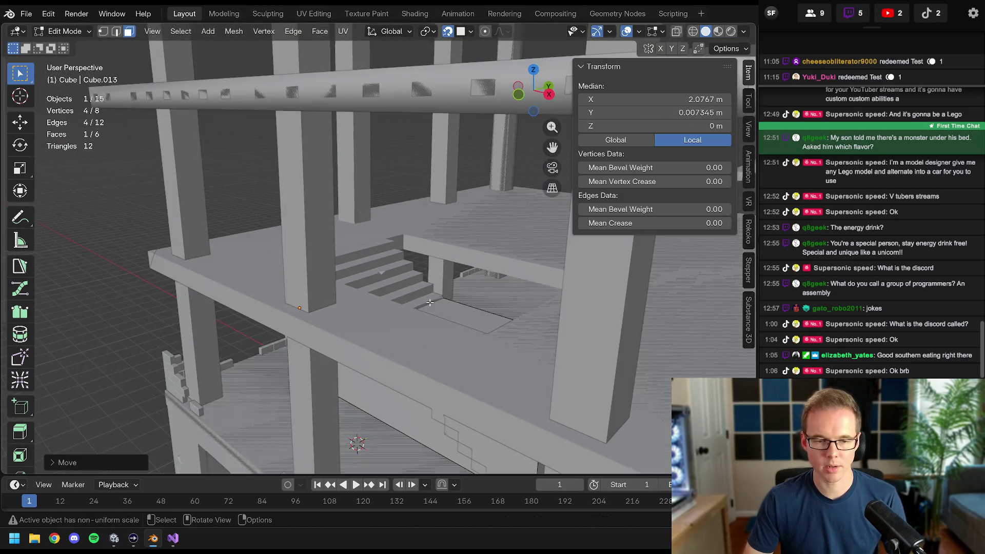
- Adjust another face, then raise the top face along Z to about 1.66 m against the stairs
middle_click_drag(412, 235, 427, 286)
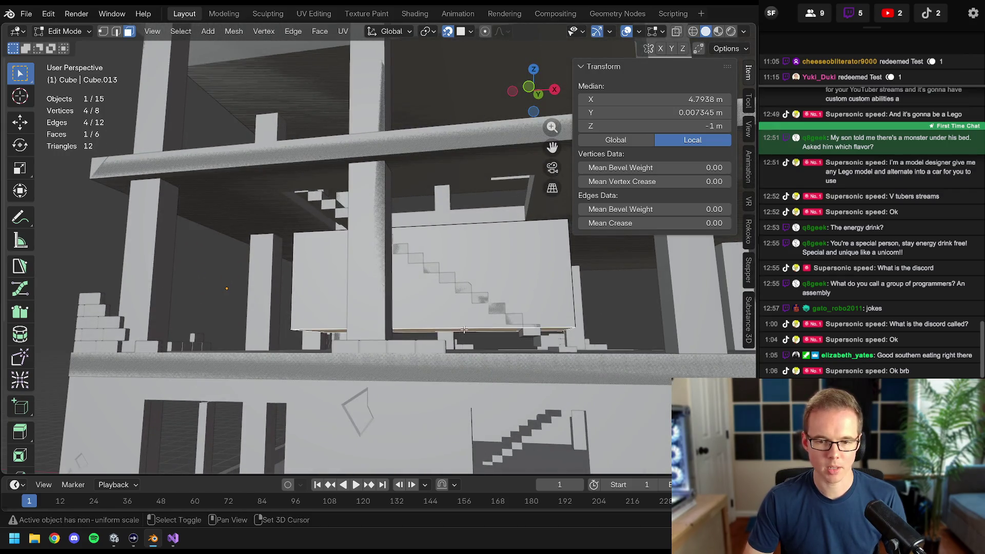
mouse_move(459, 332)
middle_mouse_down()
mouse_move(539, 370)
mouse_move(467, 223)
mouse_move(471, 245)
middle_mouse_up()
key("g")
left_click(540, 369)
left_click(467, 242)
key("alt+a")
left_click(496, 240)
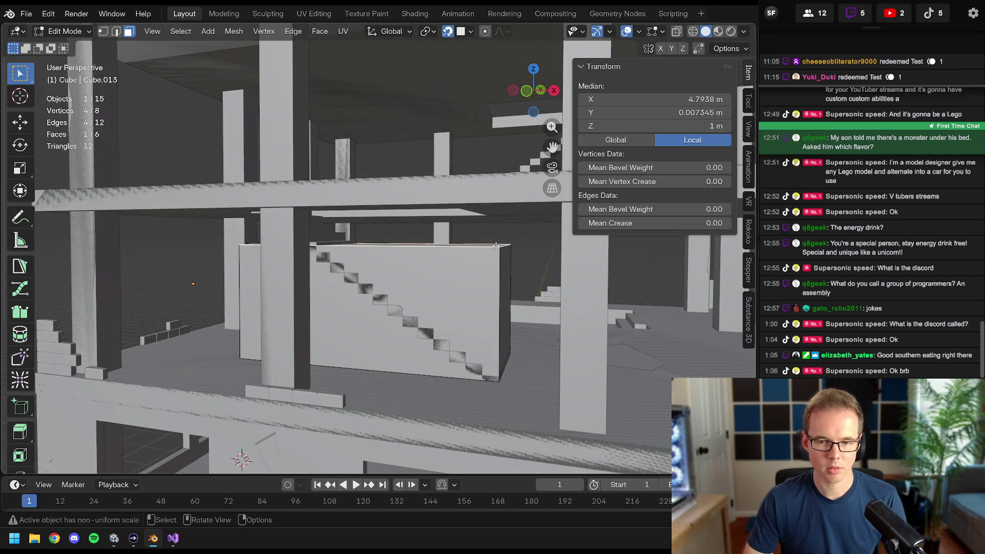
scroll(496, 240, "up", 2)
scroll(499, 216, "up", 2)
scroll(502, 191, "up", 1)
key("g")
key("z")
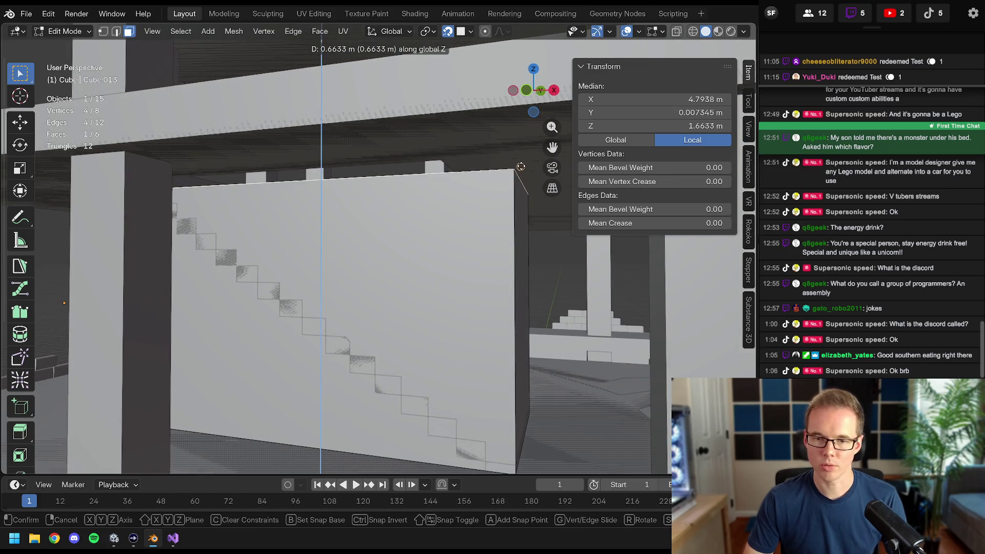
left_click(522, 165)
mouse_move(522, 166)
middle_mouse_down()
mouse_move(404, 224)
mouse_move(438, 301)
middle_mouse_up()
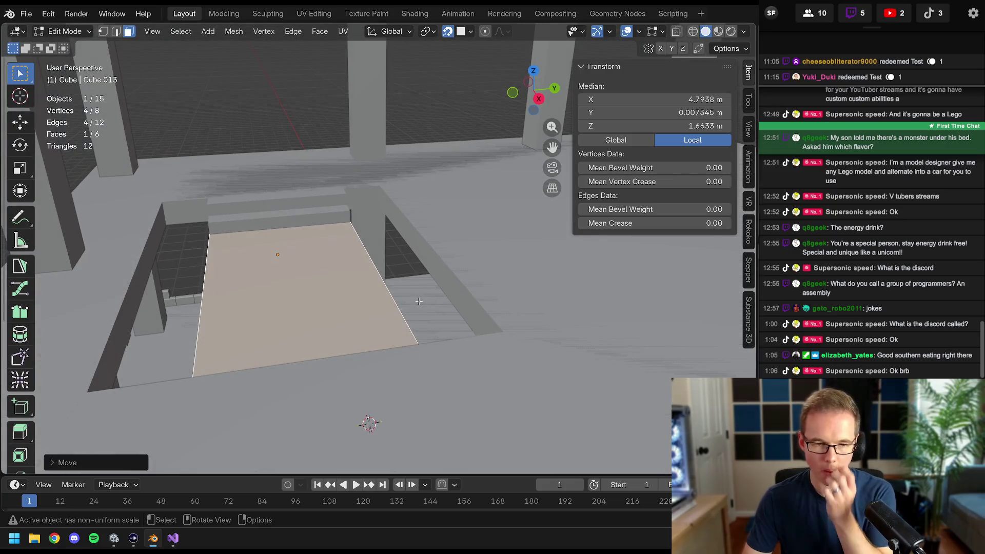
mouse_move(438, 301)
middle_mouse_down()
mouse_move(375, 286)
mouse_move(359, 304)
mouse_move(428, 282)
middle_mouse_up()
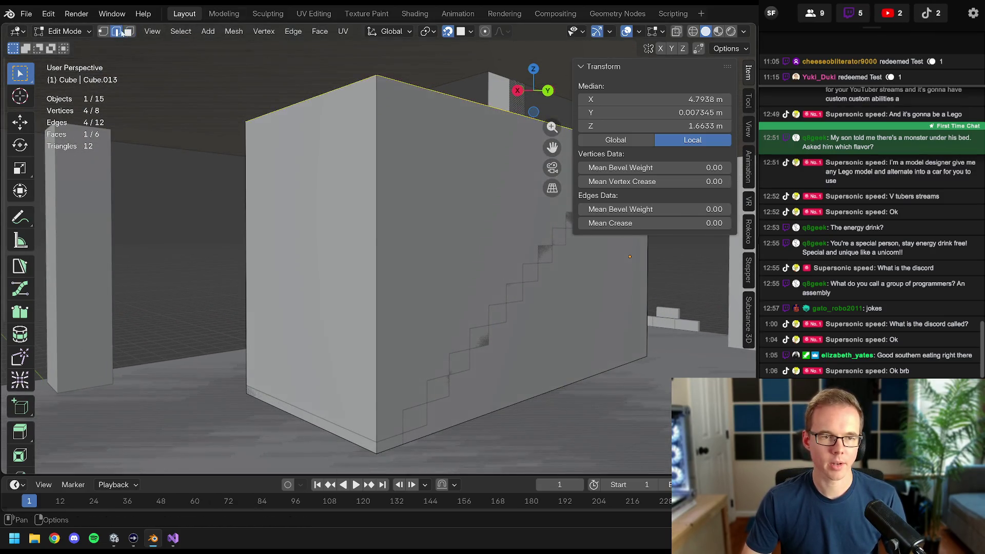
- Move the block's top edges along Z so its top slopes down with the stair incline
mouse_move(231, 73)
middle_mouse_down()
mouse_move(339, 112)
mouse_move(390, 283)
middle_mouse_up()
key("g")
key("z")
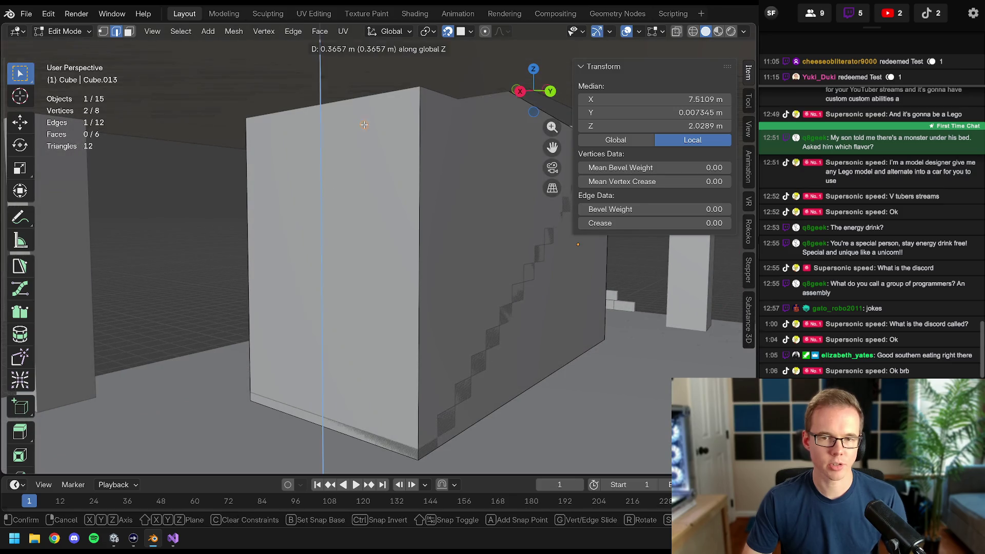
left_click(390, 362)
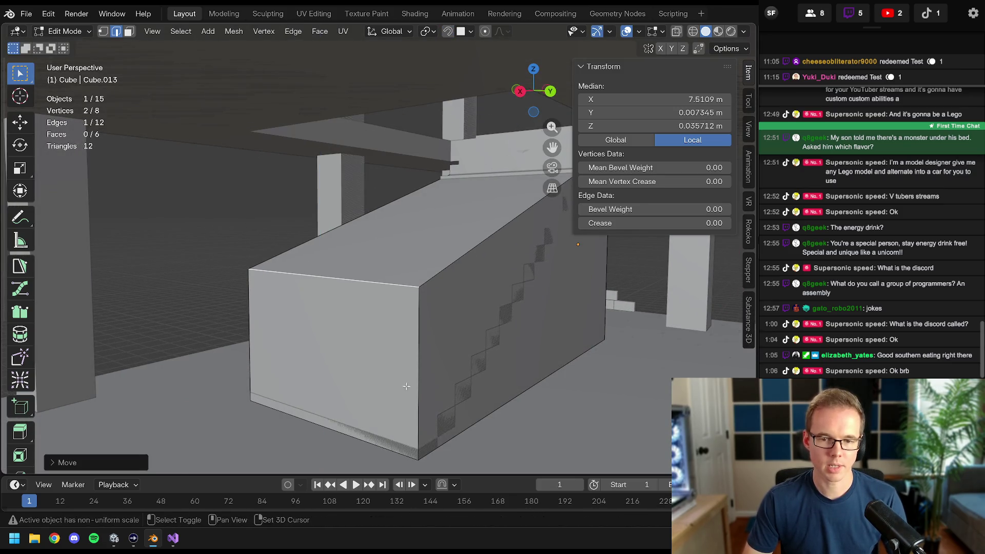
middle_click_drag(390, 362, 400, 231)
key("g")
key("z")
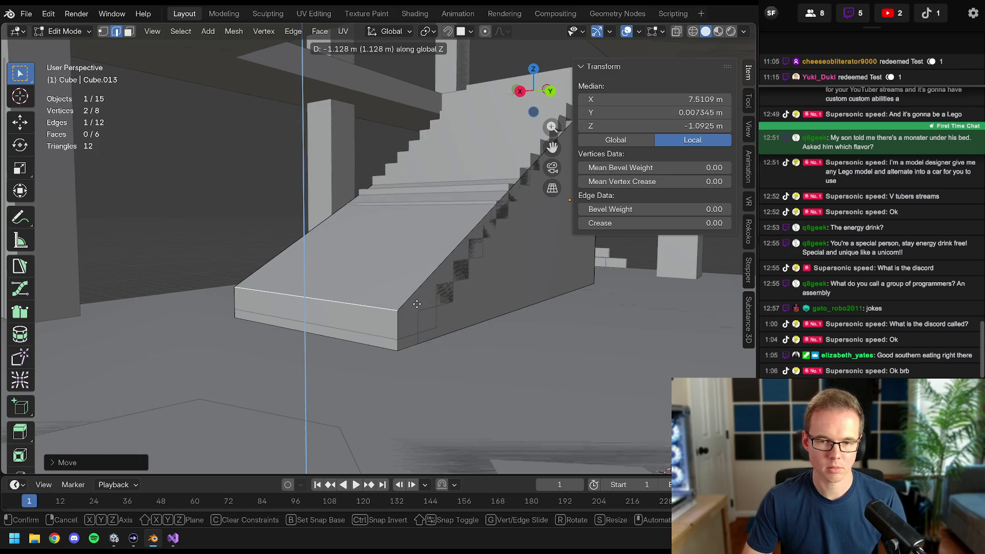
left_click(405, 300)
- Raise the edge by 0.4 m to match the steps and return to Object Mode on the 5.43 × 2.26 × 3.5 m wedge
mouse_move(405, 300)
middle_mouse_down()
mouse_move(400, 253)
mouse_move(495, 165)
mouse_move(462, 231)
mouse_move(405, 282)
mouse_move(459, 37)
middle_mouse_up()
scroll(462, 231, "up", 5)
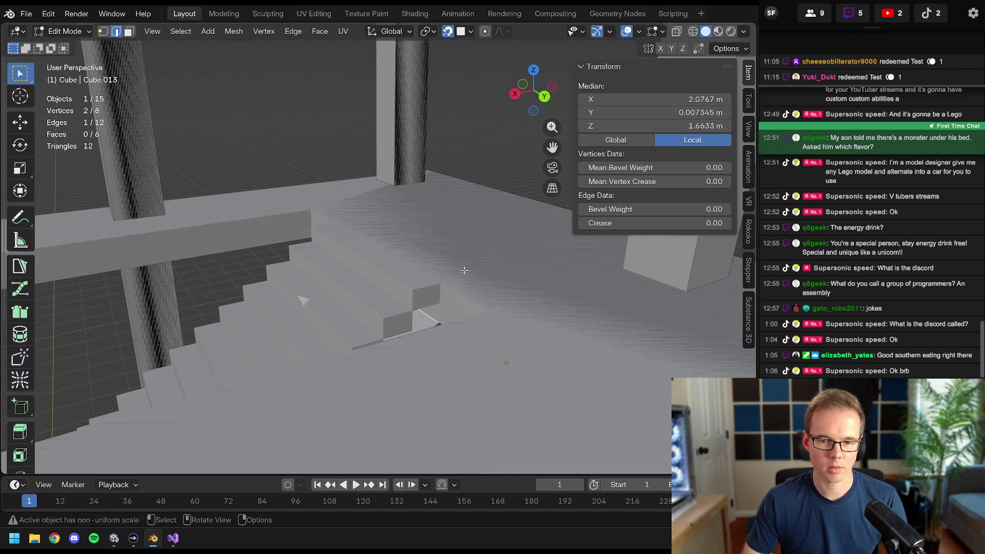
type("gz.4")
key("Return")
mouse_move(464, 270)
middle_mouse_down()
mouse_move(465, 308)
mouse_move(435, 308)
mouse_move(475, 93)
mouse_move(303, 244)
middle_mouse_up()
key("Tab")
left_click(465, 309)
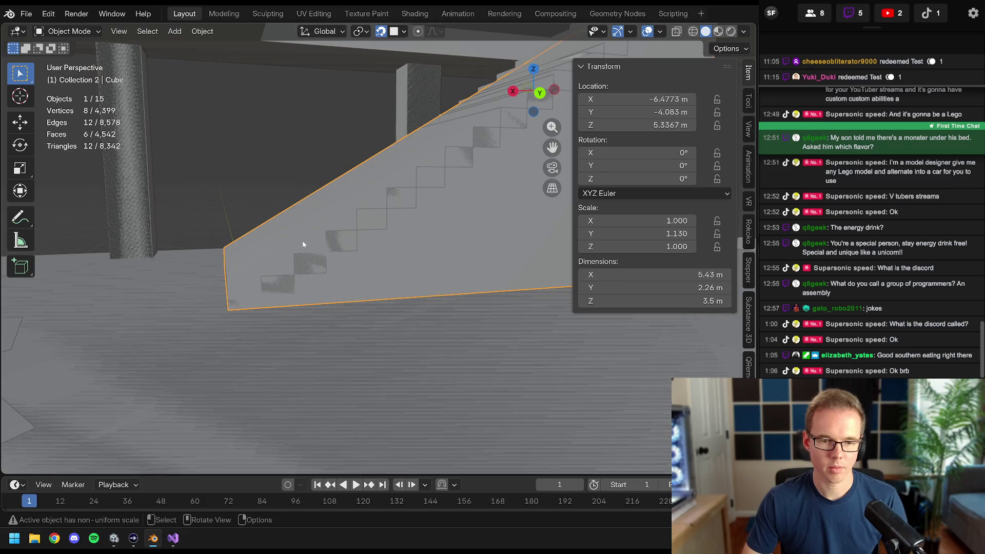
- Back in Edit Mode, lower the wedge's chosen edge along Z
key("Tab")
middle_click_drag(246, 258, 279, 286)
key("g")
key("z")
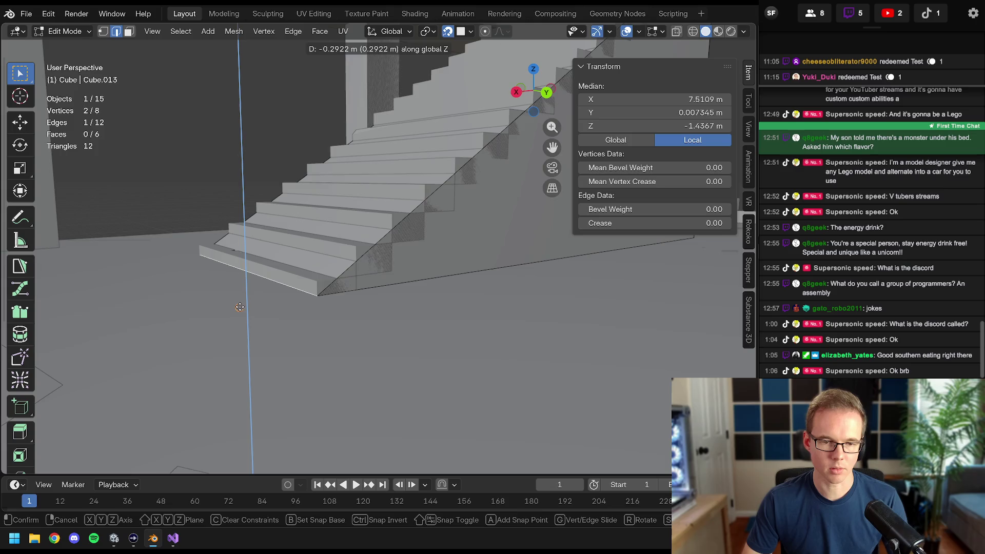
key("Escape")
- Select the whole wedge and merge vertices By Distance, leaving a clean six-vertex, five-face wedge
key("a")
key("m")
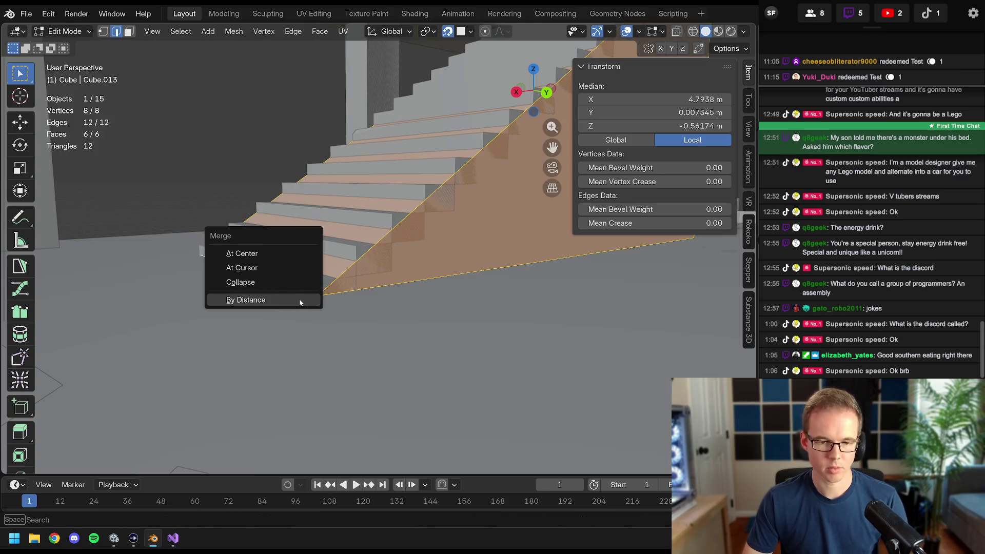
left_click(286, 302)
scroll(285, 301, "down", 3)
scroll(307, 308, "up", 2)
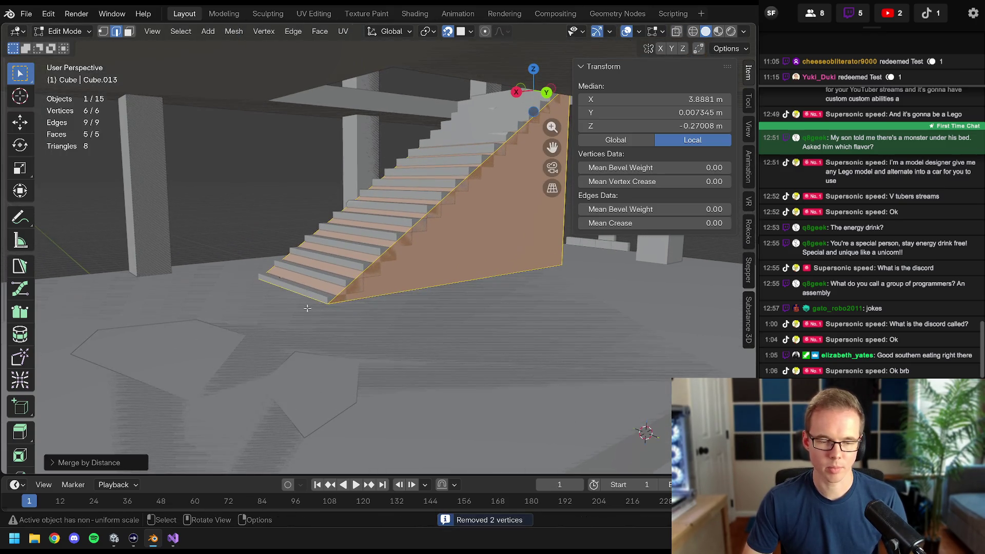
mouse_move(320, 301)
middle_mouse_down()
mouse_move(297, 275)
mouse_move(413, 278)
mouse_move(378, 279)
mouse_move(408, 235)
mouse_move(380, 392)
mouse_move(320, 401)
mouse_move(358, 244)
middle_mouse_up()
key("Tab")
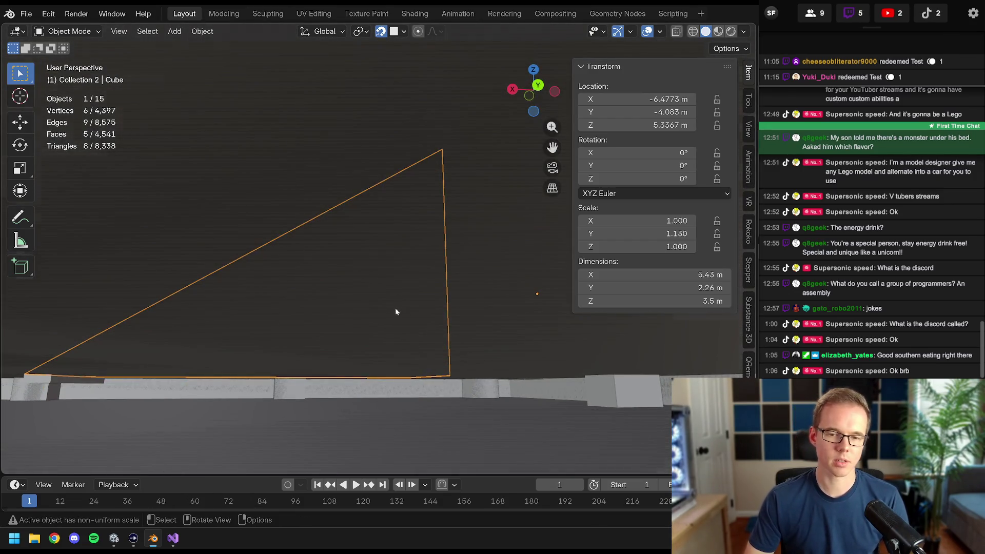
mouse_move(396, 312)
middle_mouse_down()
mouse_move(381, 268)
mouse_move(347, 302)
mouse_move(414, 310)
middle_mouse_up()
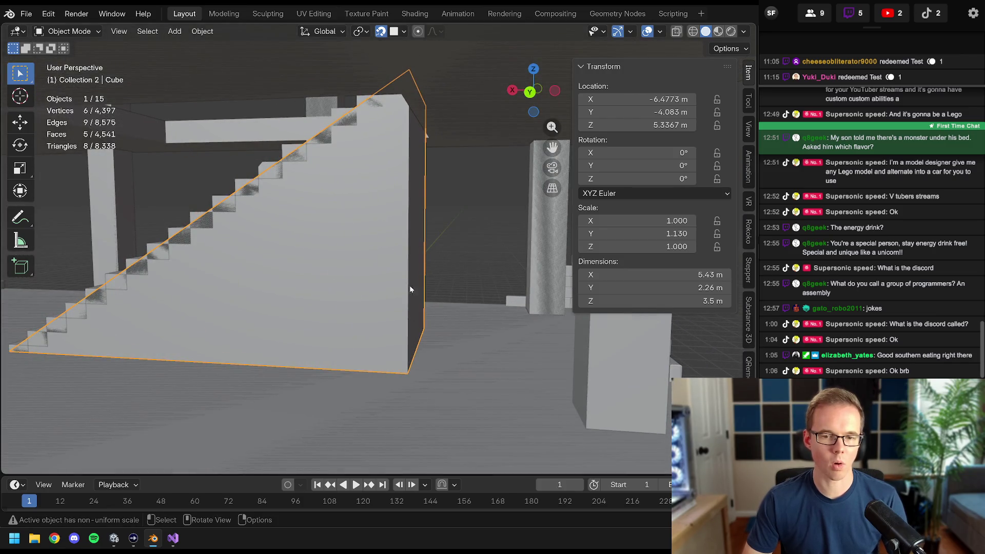
- Switch from Blender to the Unity editor on the taskbar
left_click(113, 540)
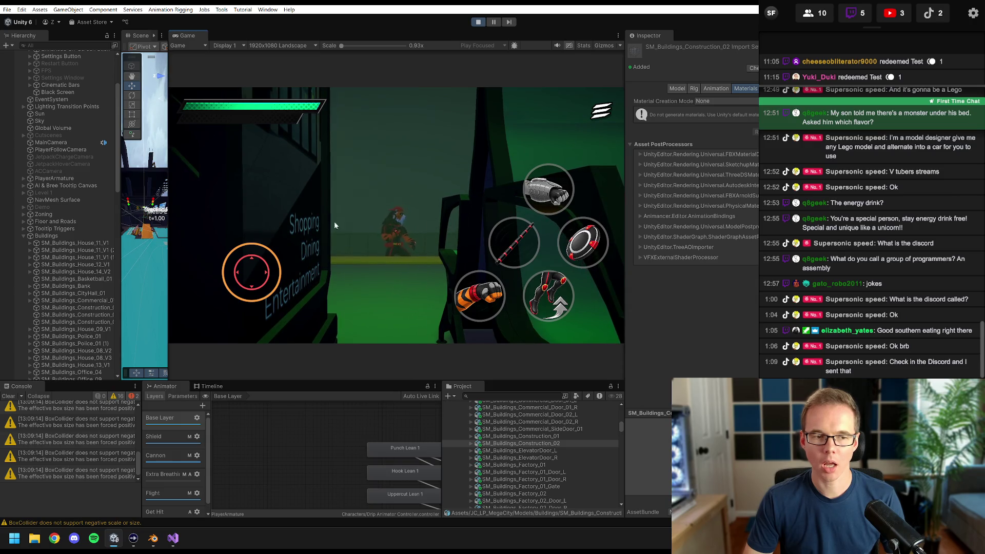
- Stop play, select SM_Buildings_Construction_02 under Buildings and revert its removed Mesh Collider
left_click(478, 22)
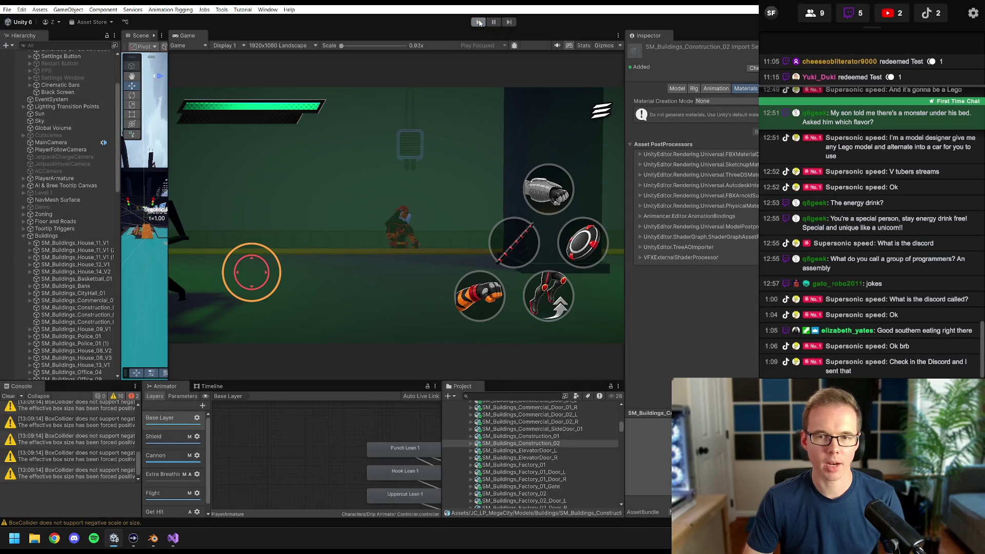
left_click(35, 237)
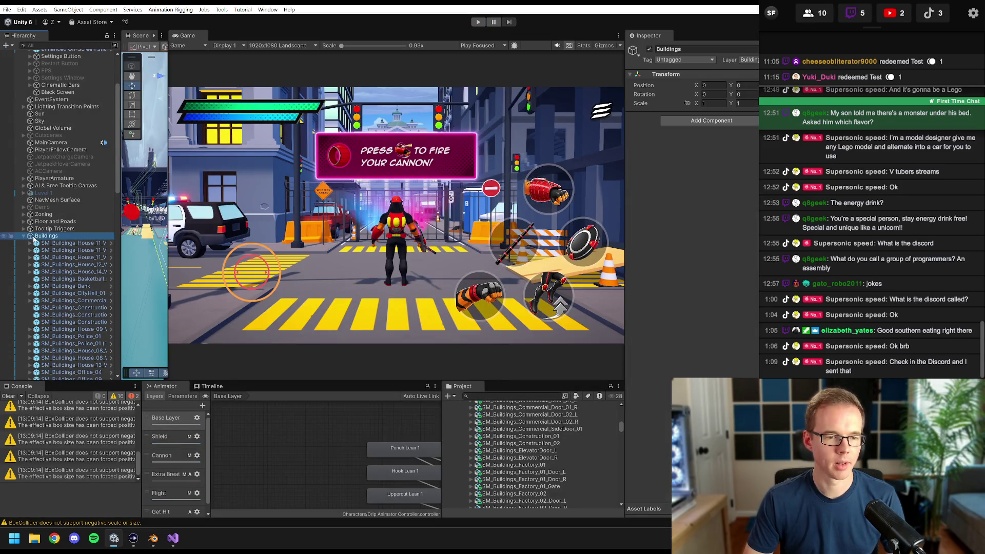
key("shift+space")
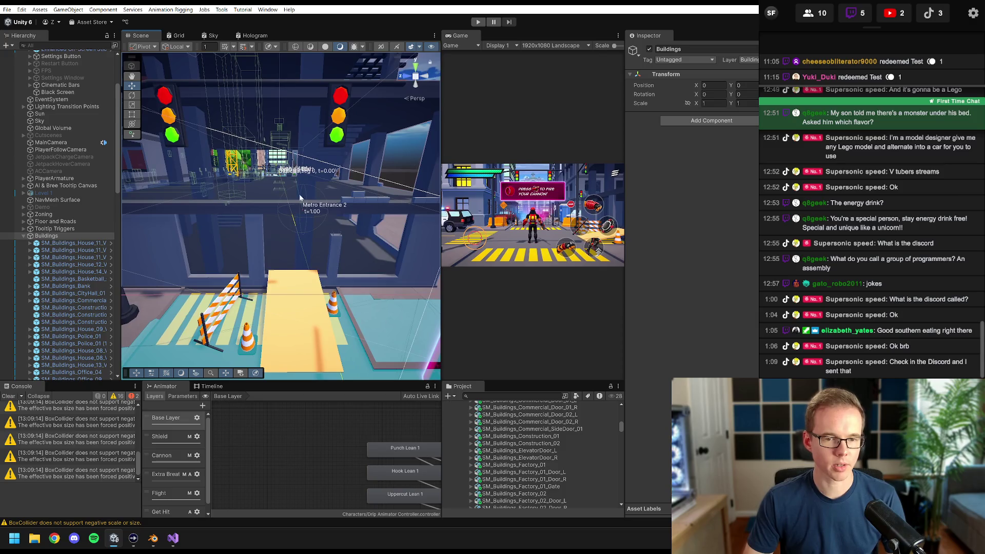
left_click(254, 200)
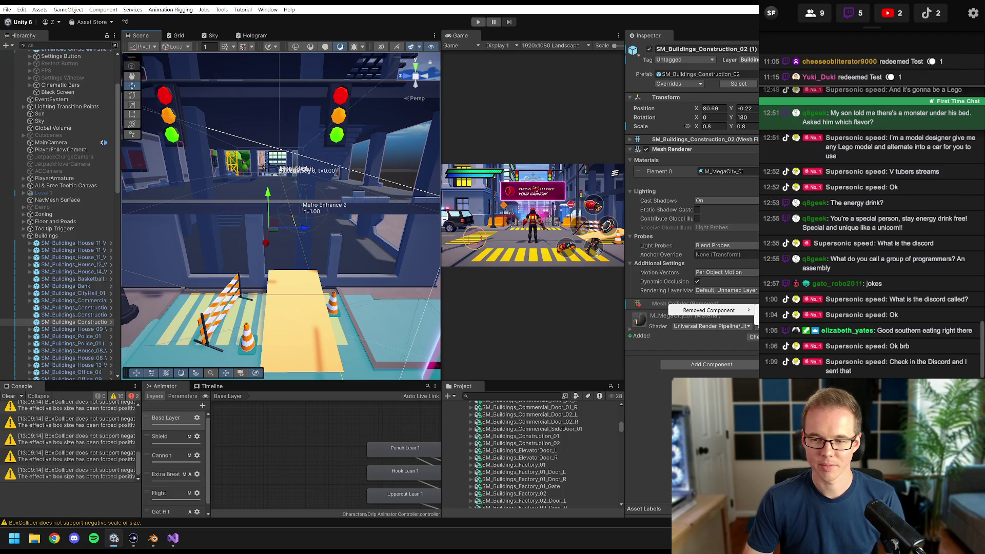
left_click(757, 309)
- Playtest flying the character through the construction building's lower floor, then stop the game
left_click(476, 23)
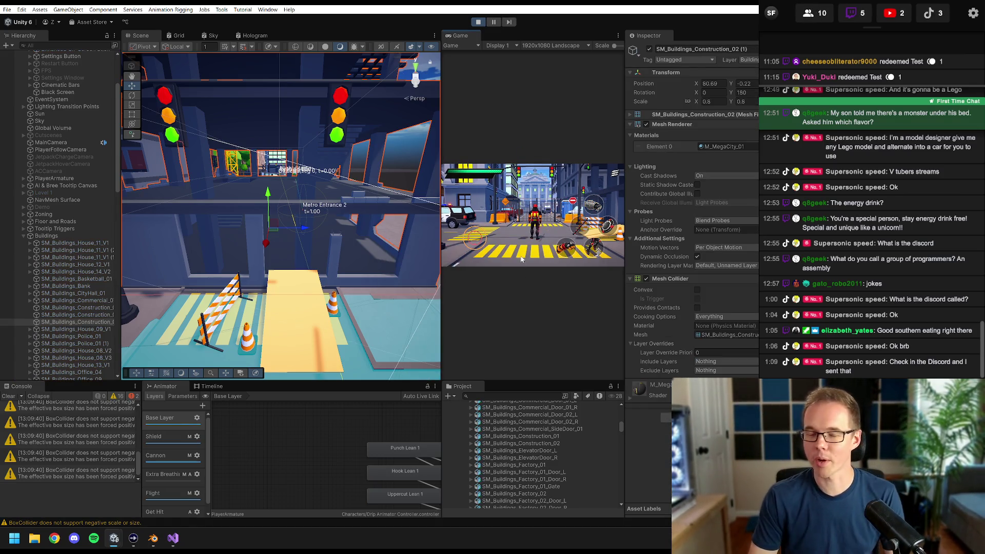
left_click_drag(442, 109, 187, 109)
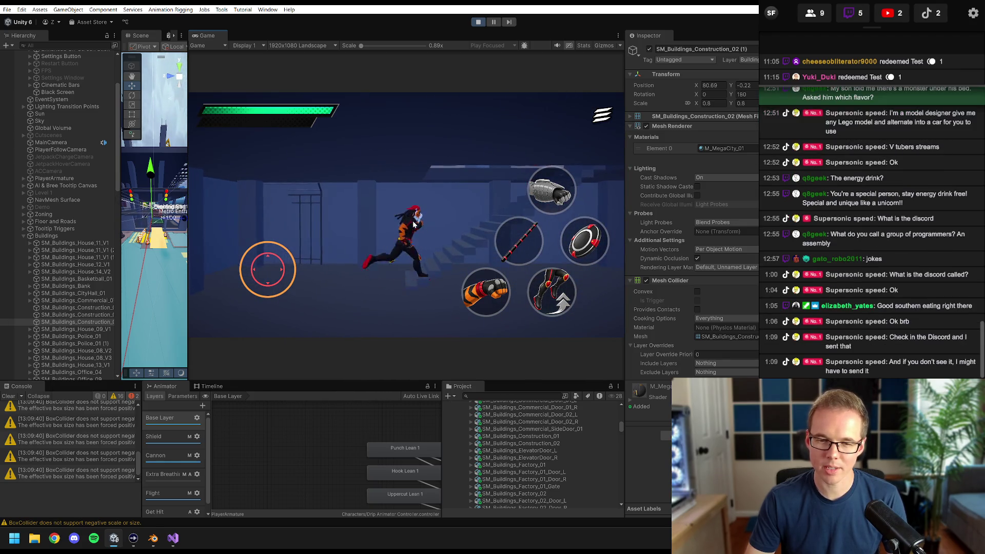
left_click(543, 296)
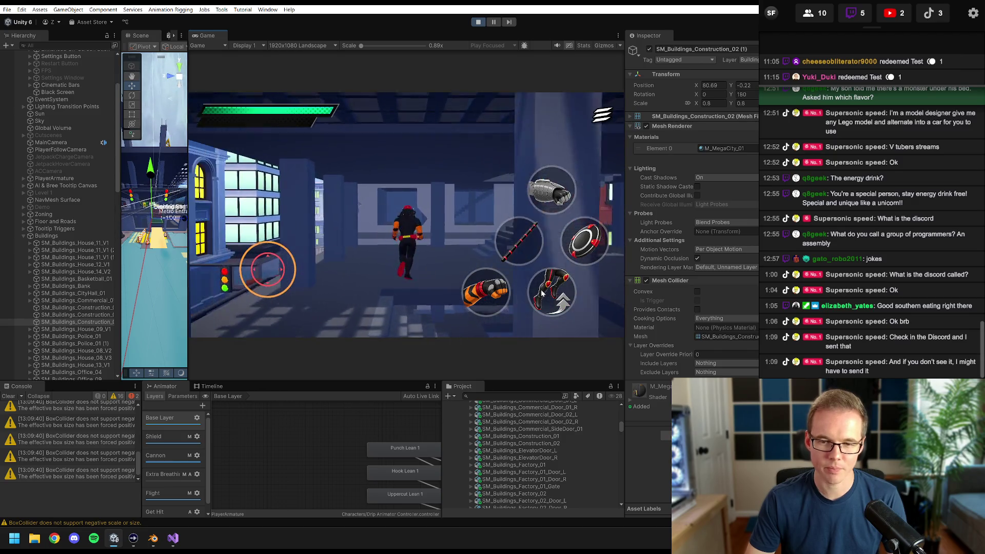
left_click(543, 293)
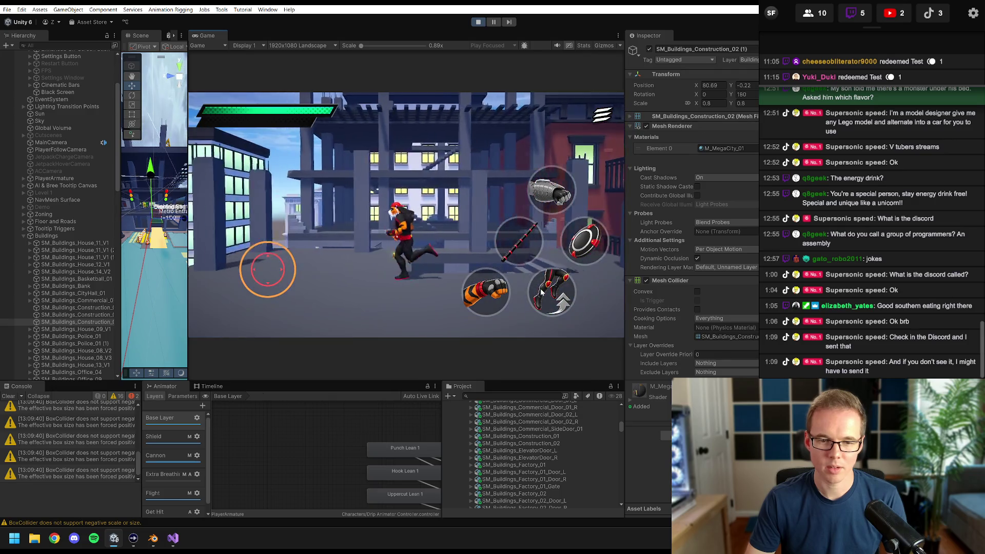
left_click(542, 293)
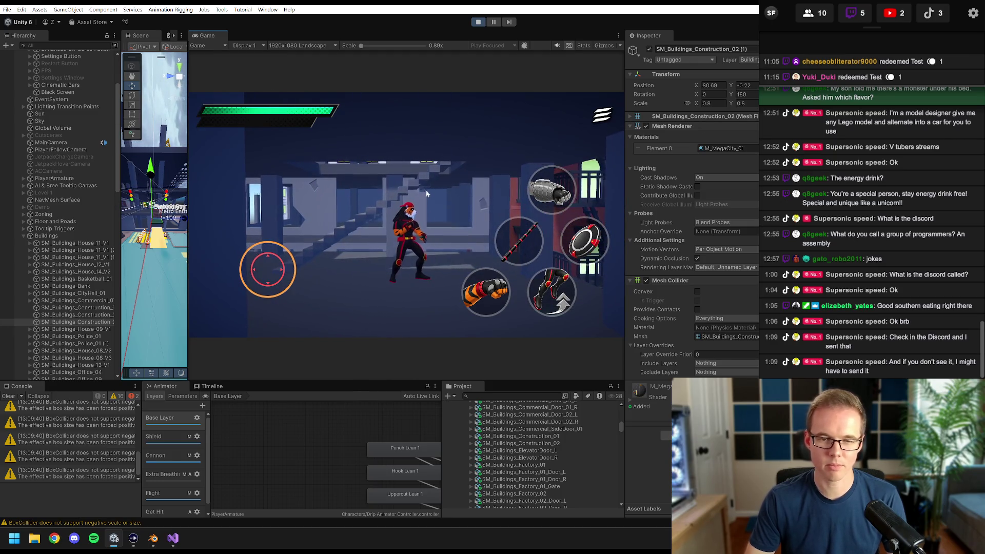
left_click(479, 21)
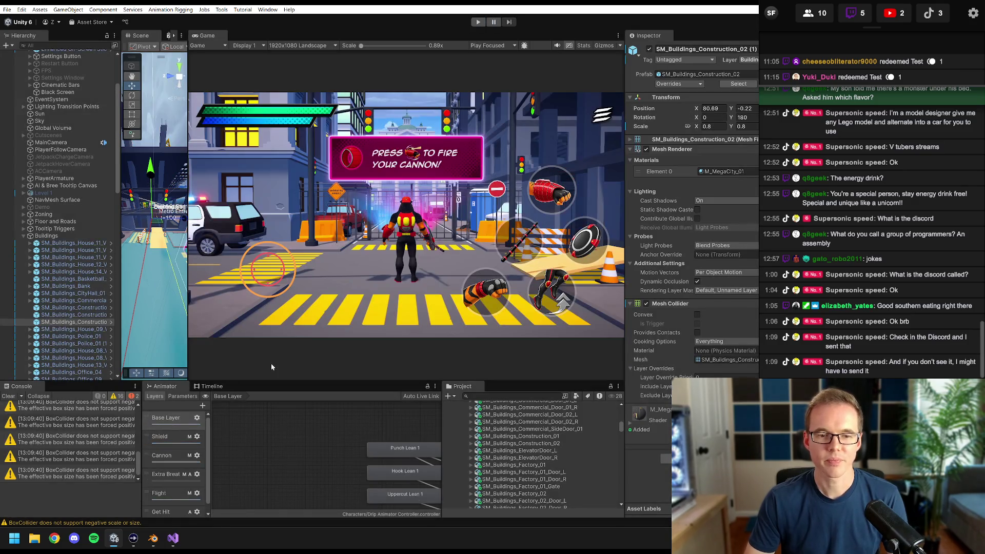
- Switch back to Blender and orbit in close on the building's staircase
left_click(155, 539)
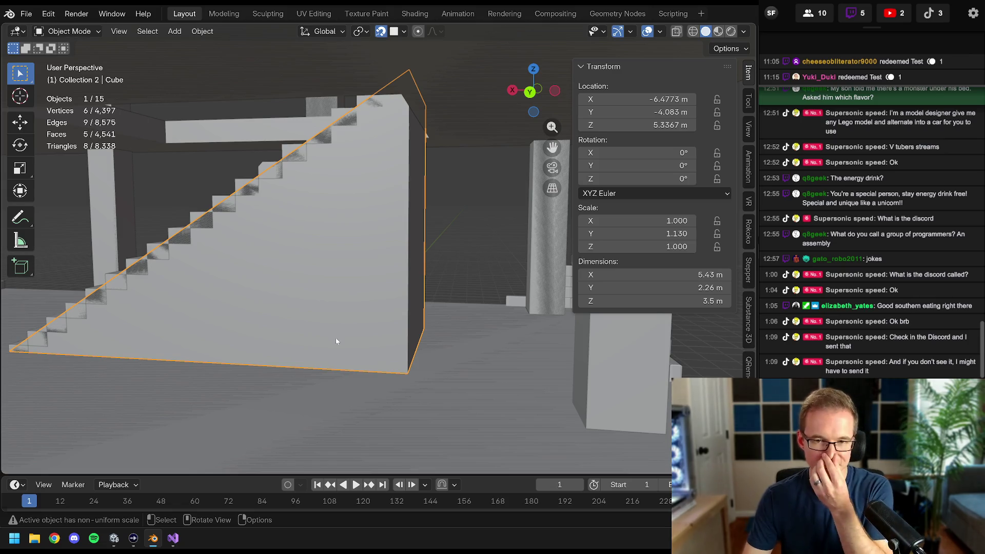
middle_click_drag(335, 301, 372, 302)
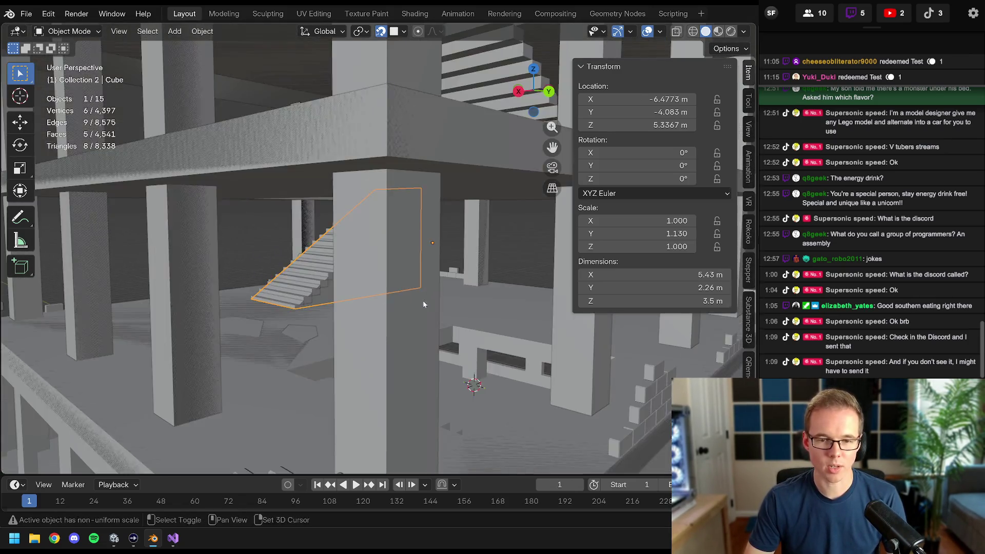
middle_click_drag(371, 302, 411, 282)
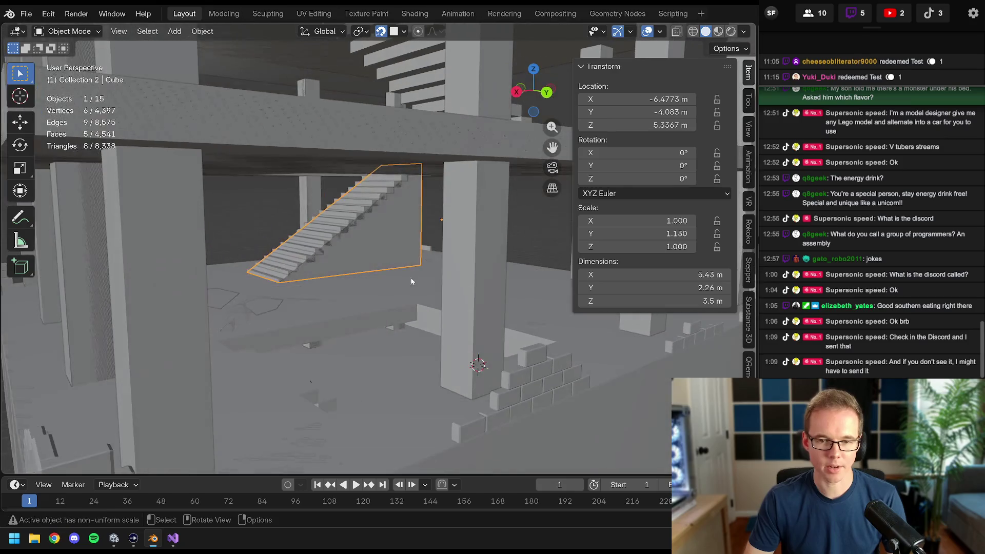
scroll(403, 246, "down", 5)
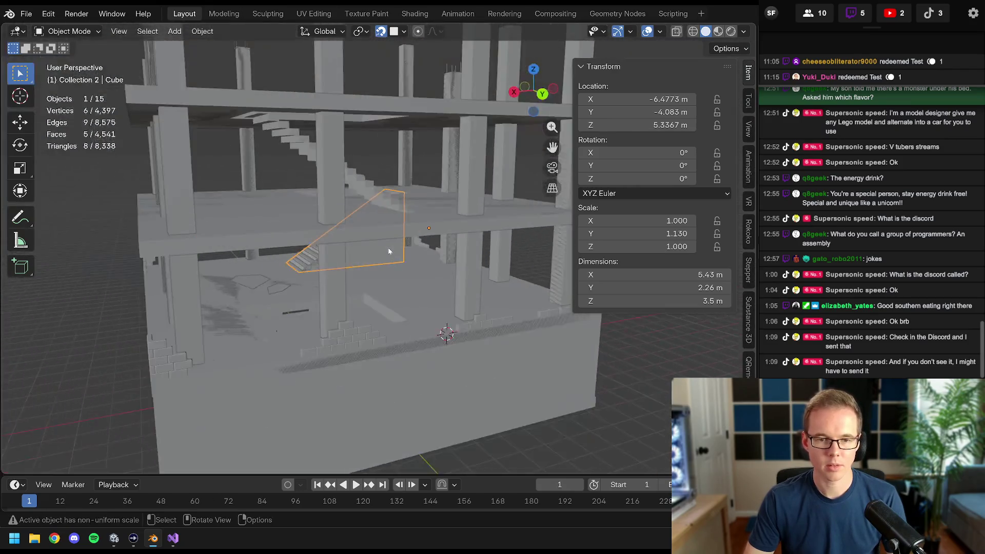
middle_click_drag(354, 258, 404, 245)
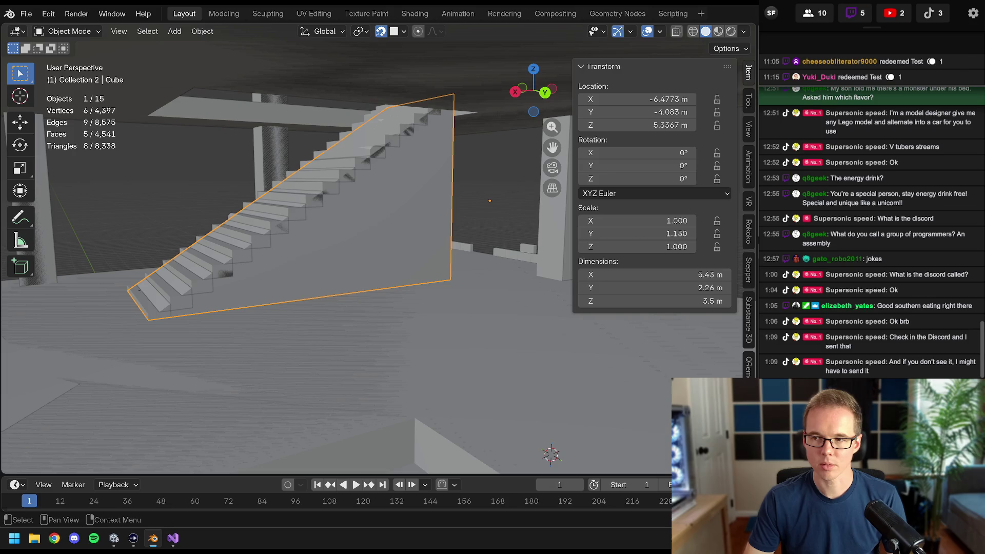
- Hide the fill wedge, select SM_Buildings_Construction_02 and enter Edit Mode on it
key("ctrl+z")
mouse_move(399, 146)
middle_mouse_down()
mouse_move(402, 161)
mouse_move(511, 234)
mouse_move(339, 269)
mouse_move(374, 277)
middle_mouse_up()
left_click(403, 161)
key("Tab")
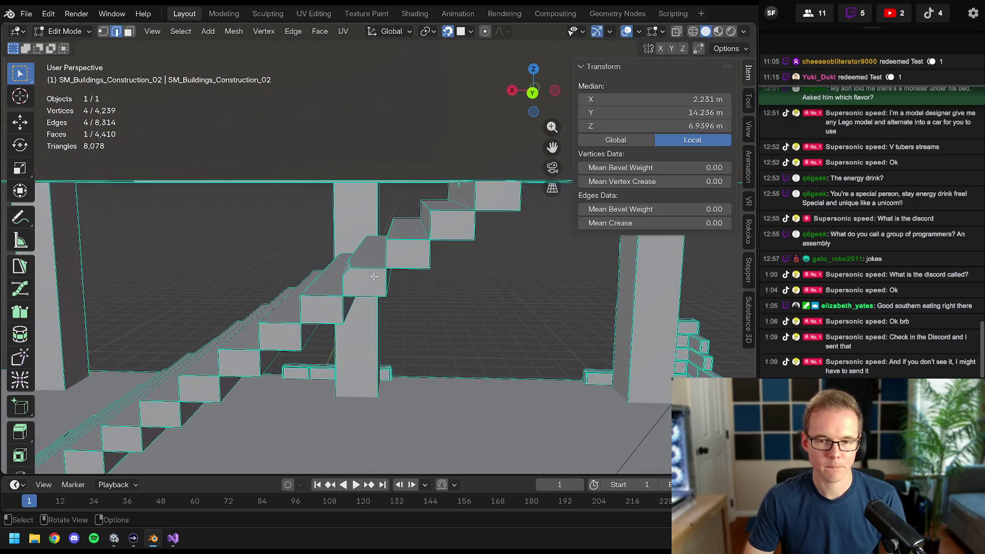
- Move a selected step edge into place and inspect the staircase from below and above
left_click(454, 222)
mouse_move(455, 221)
middle_mouse_down()
mouse_move(460, 207)
mouse_move(435, 212)
mouse_move(445, 210)
middle_mouse_up()
key("g")
left_click(440, 208)
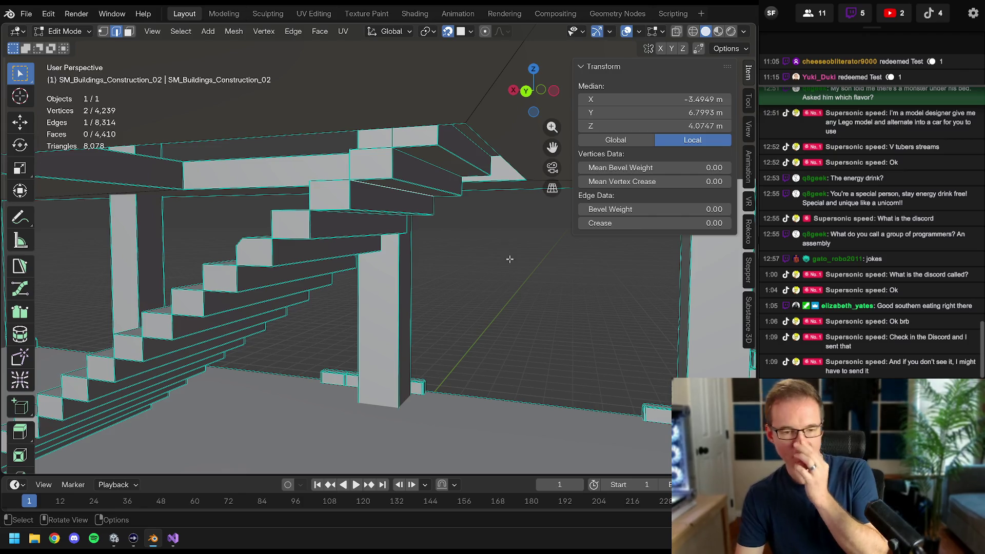
mouse_move(462, 204)
middle_mouse_down()
mouse_move(424, 199)
mouse_move(395, 178)
mouse_move(421, 99)
middle_mouse_up()
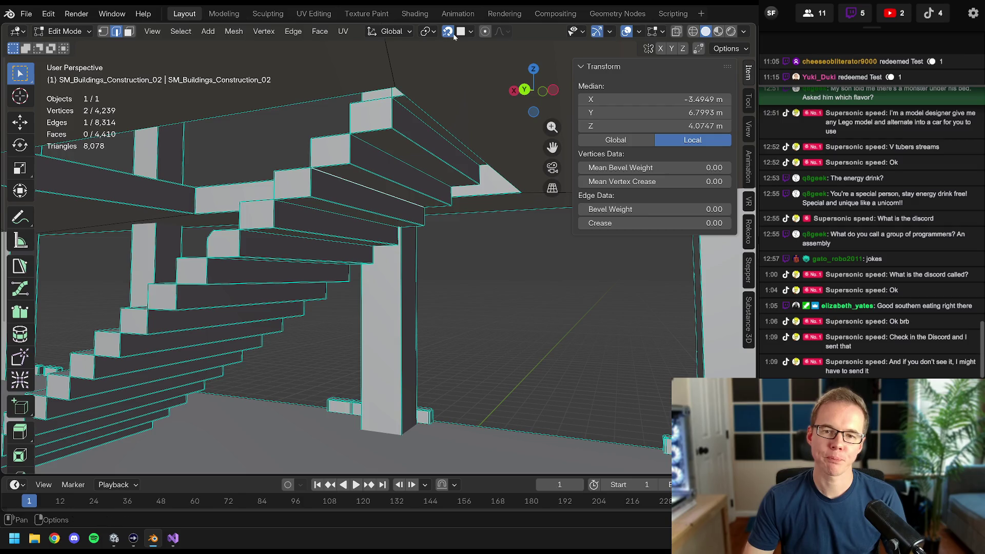
middle_click_drag(398, 134, 397, 133)
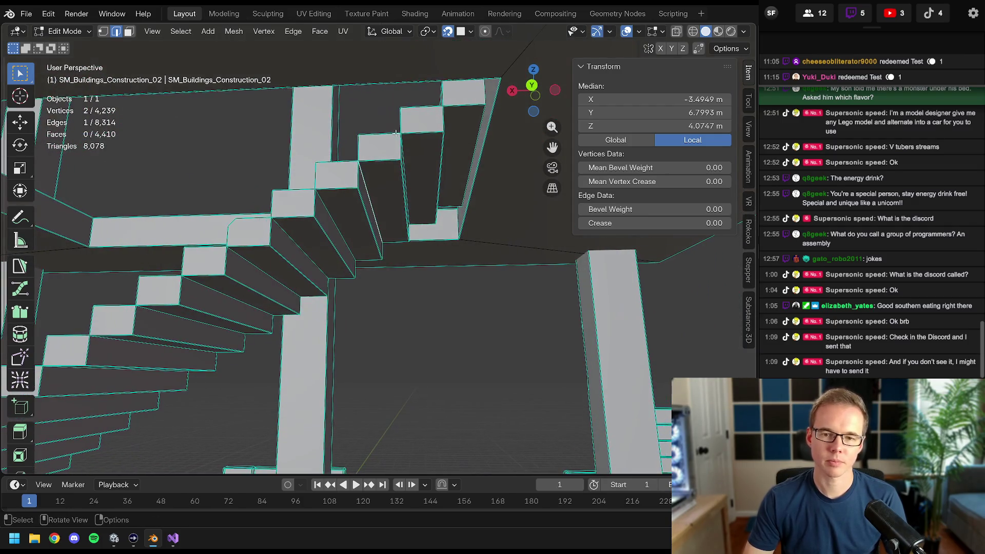
mouse_move(378, 165)
middle_mouse_down()
mouse_move(398, 239)
mouse_move(381, 208)
mouse_move(417, 143)
middle_mouse_up()
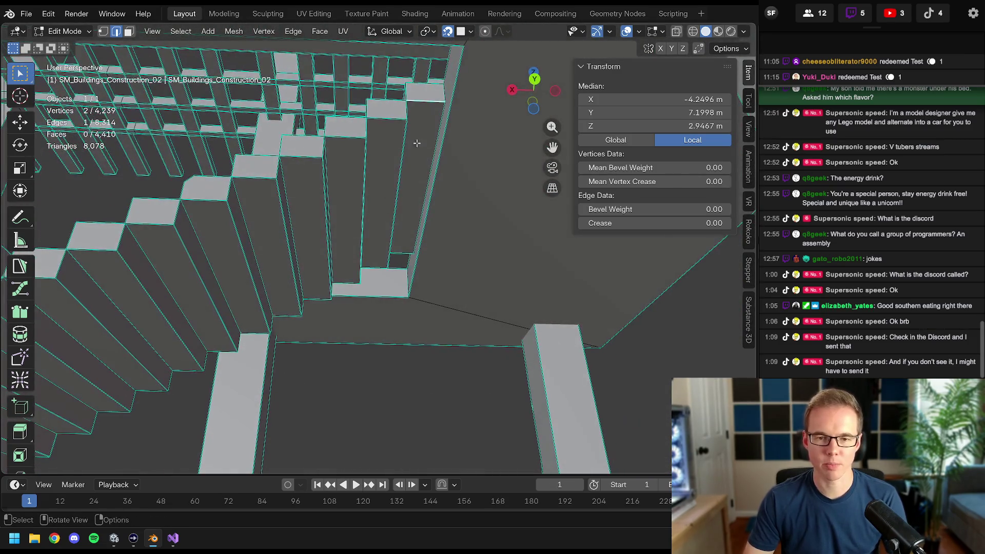
- Switch viewport shading to Wireframe and add a vertex at the upper landing to the selection
key("z")
left_click(372, 134)
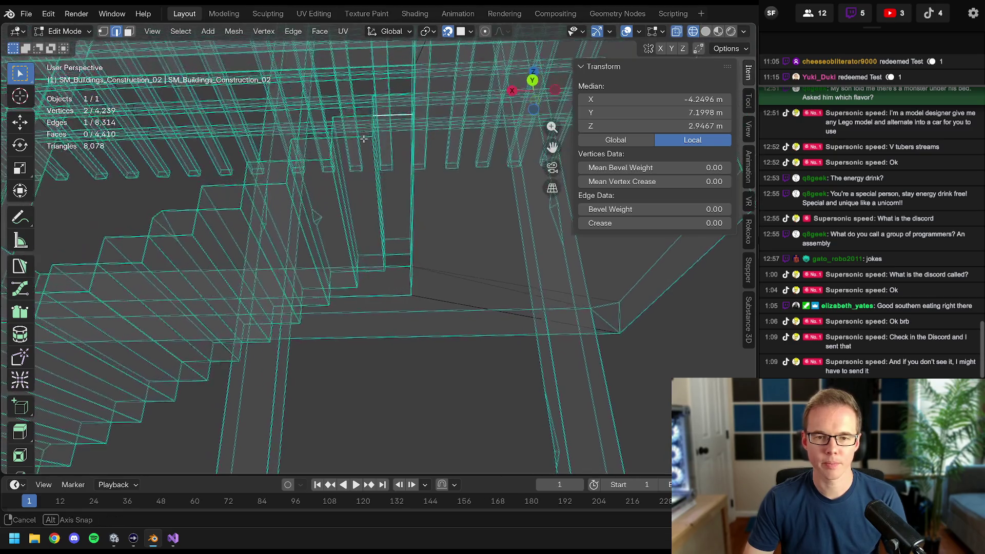
mouse_move(372, 135)
middle_mouse_down()
mouse_move(340, 150)
mouse_move(391, 258)
mouse_move(400, 202)
middle_mouse_up()
left_click(390, 257, "shift")
- Keep wireframe display, switch snapping to edges, and extrude the first step's edges straight down
key("z")
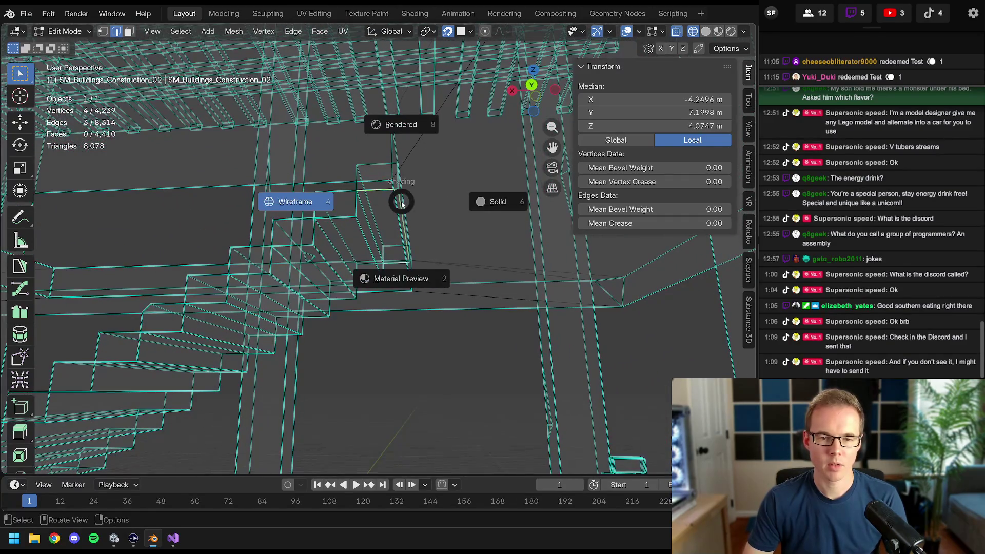
left_click(396, 188)
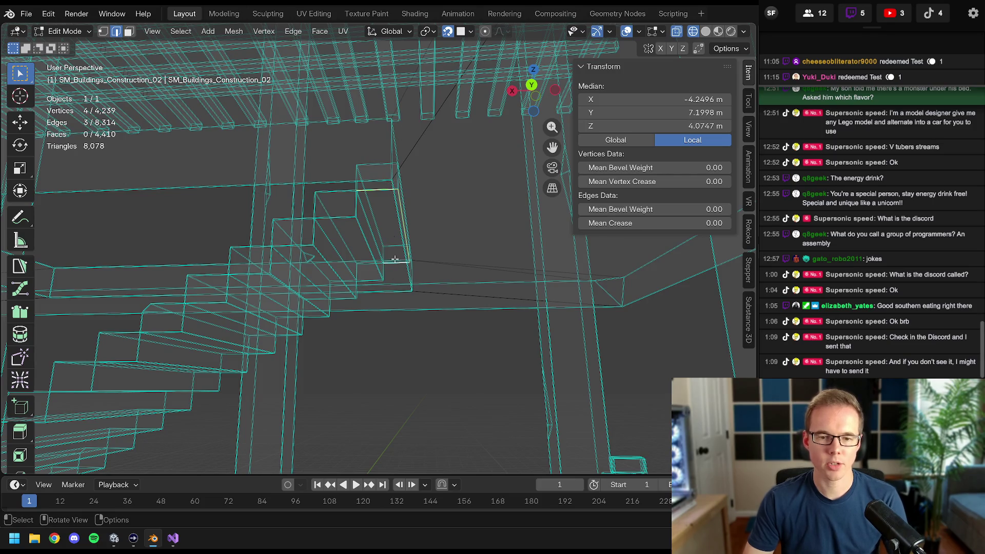
left_click(469, 31)
left_click(425, 139)
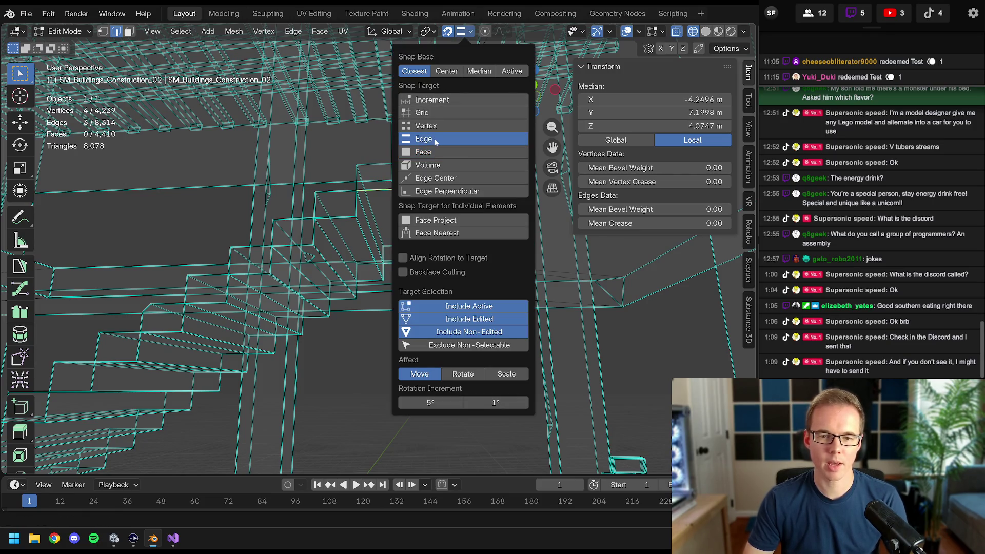
key("e")
key("z")
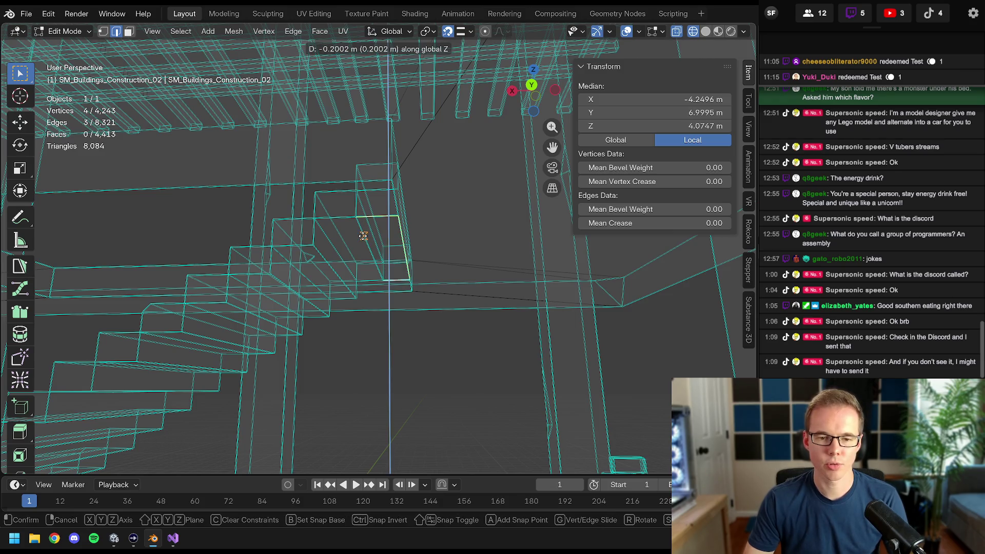
left_click(363, 234)
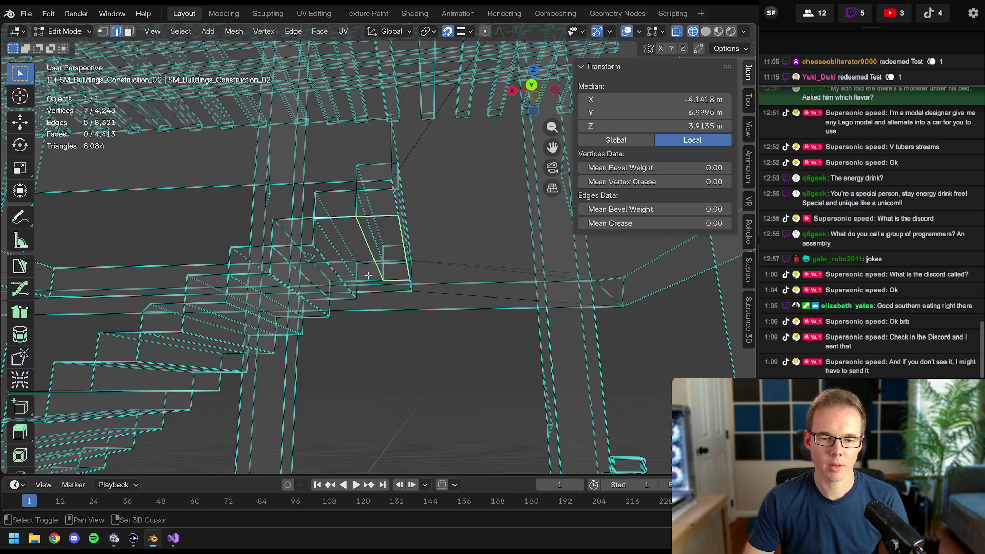
- Abandon a vertical resize and a move of the new edges, then extrude them once more
middle_click_drag(367, 276, 334, 226)
key("s")
key("z")
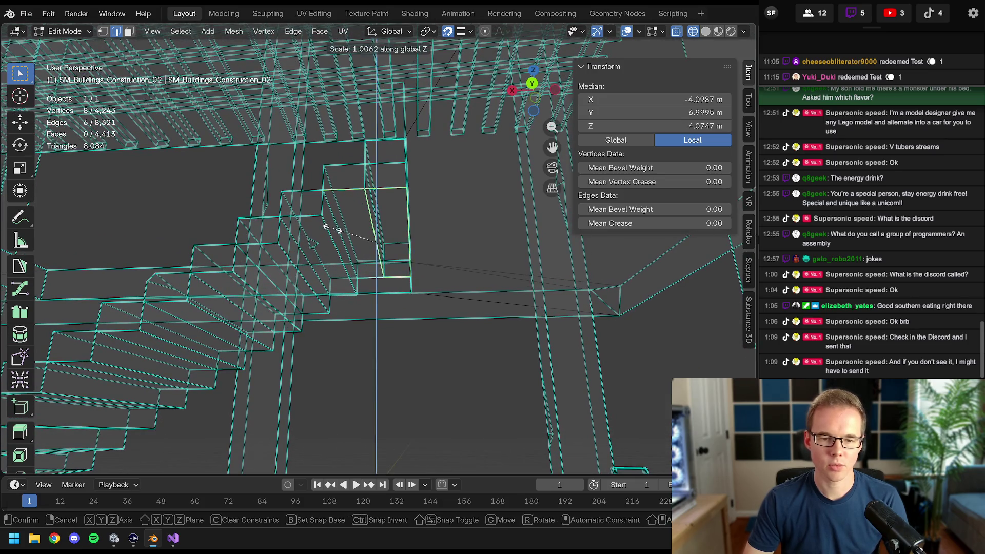
key("Escape")
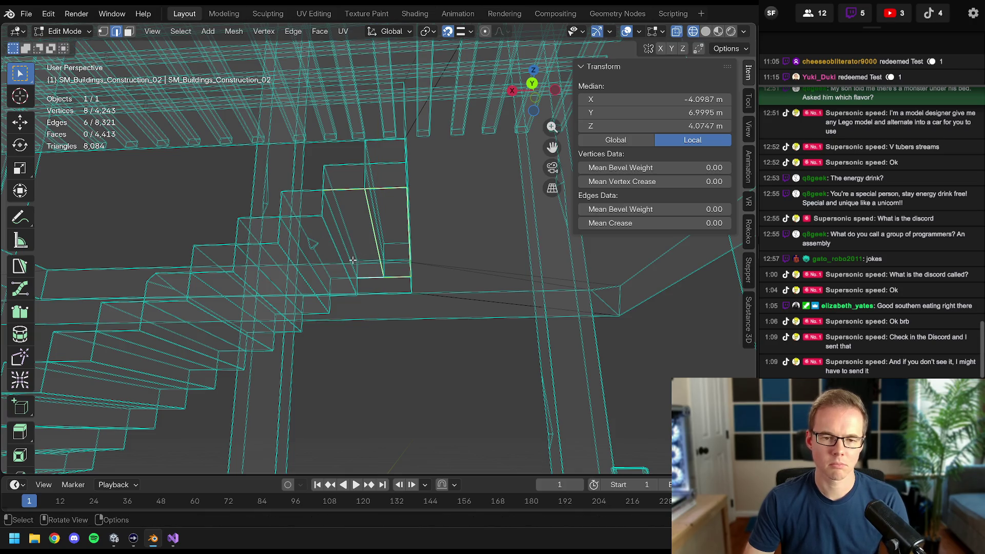
key("g")
key("Escape")
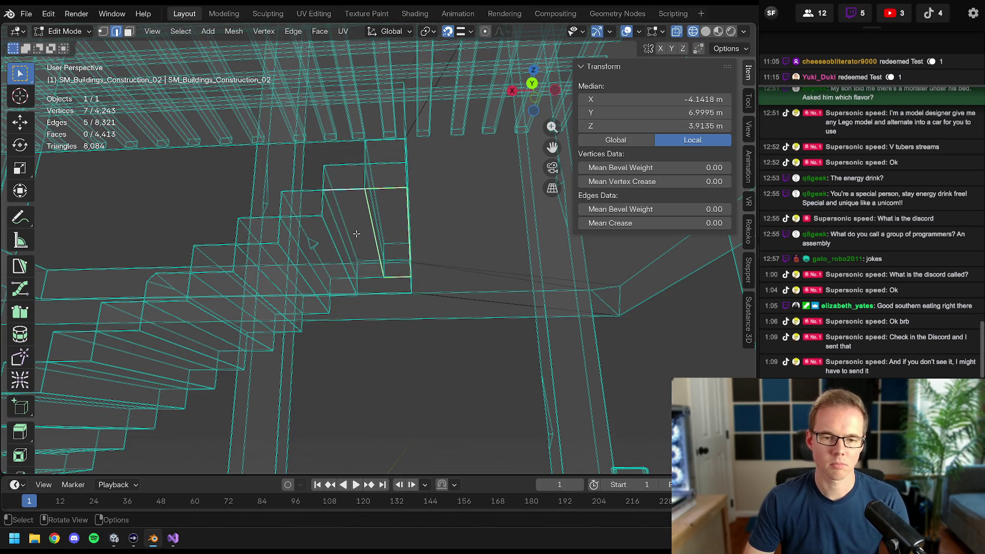
key("e")
left_click(333, 242)
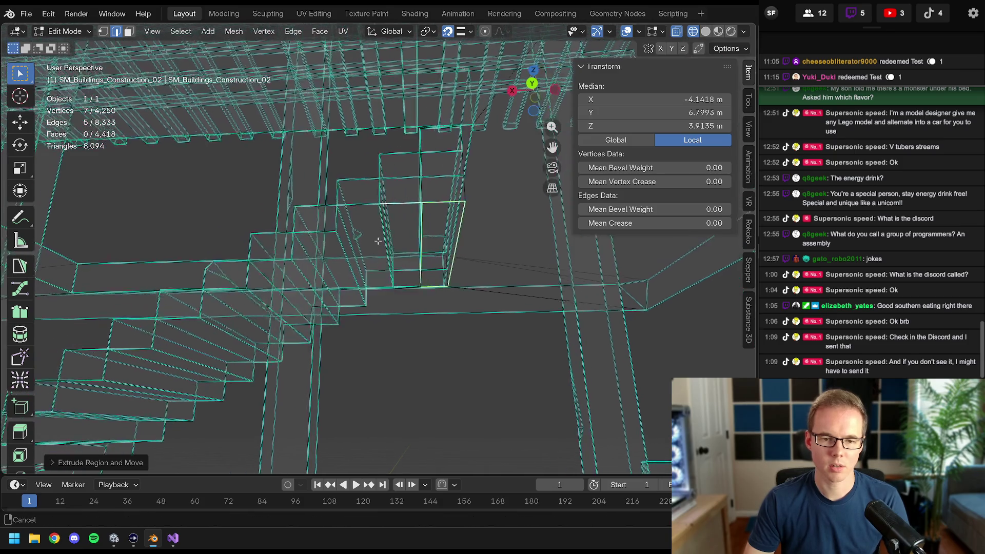
- Extrude the next two steps' edges downward and move the new geometry into place
mouse_move(333, 242)
middle_mouse_down("shift")
mouse_move(376, 206)
mouse_move(366, 196)
middle_mouse_up("shift")
left_click(377, 206, "shift")
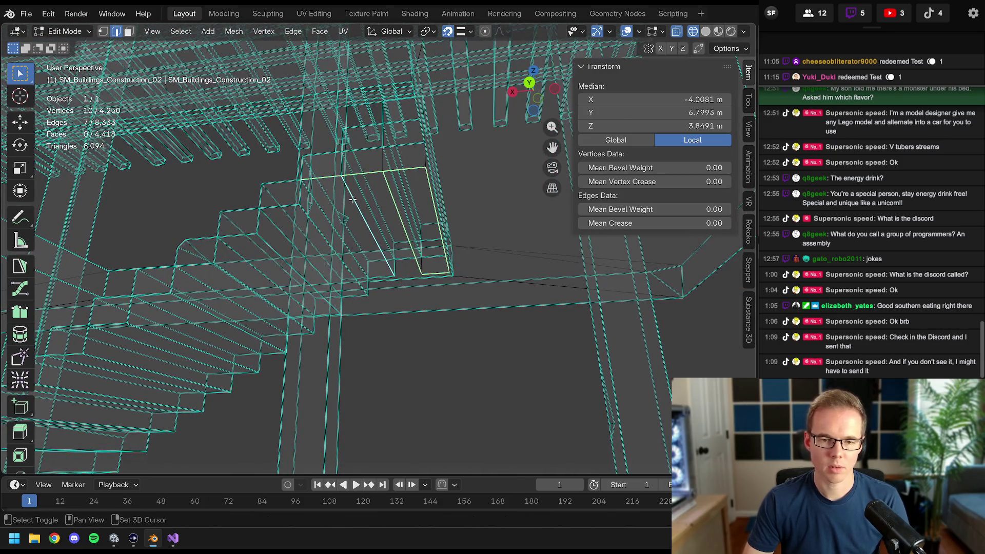
middle_click_drag(380, 277, 362, 198)
key("e")
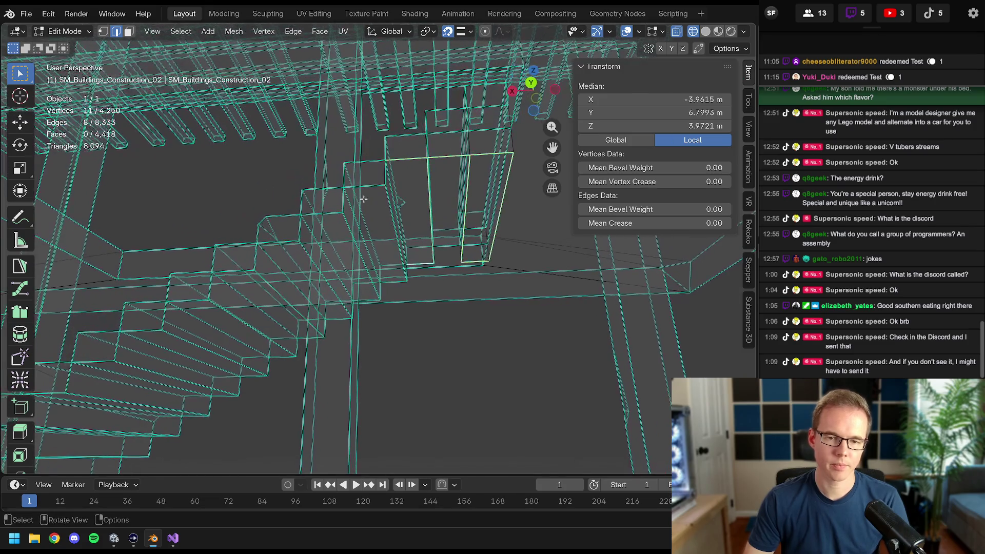
left_click(369, 186)
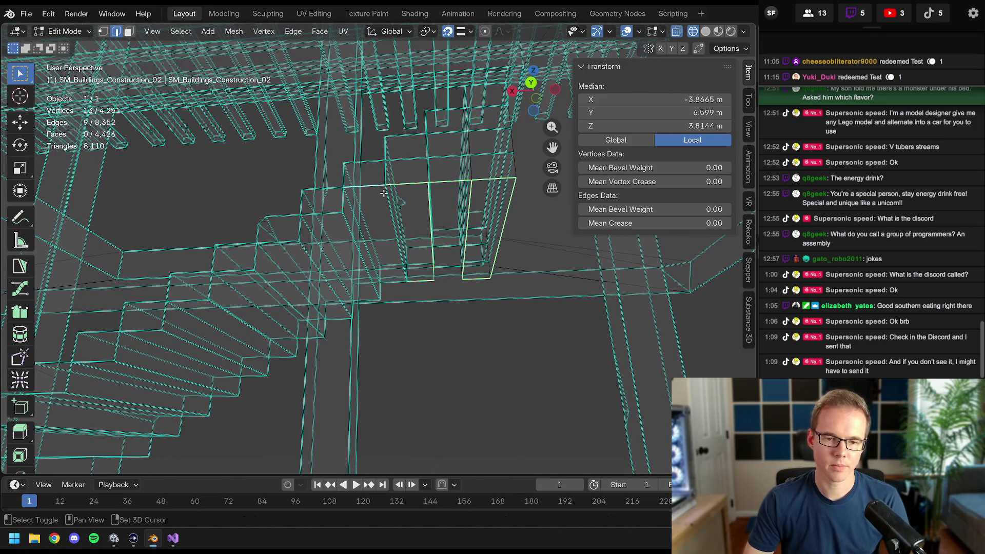
middle_click_drag(393, 247, 395, 249)
mouse_move(395, 282)
middle_mouse_down()
mouse_move(362, 213)
mouse_move(238, 267)
middle_mouse_up()
key("e")
left_click(340, 216)
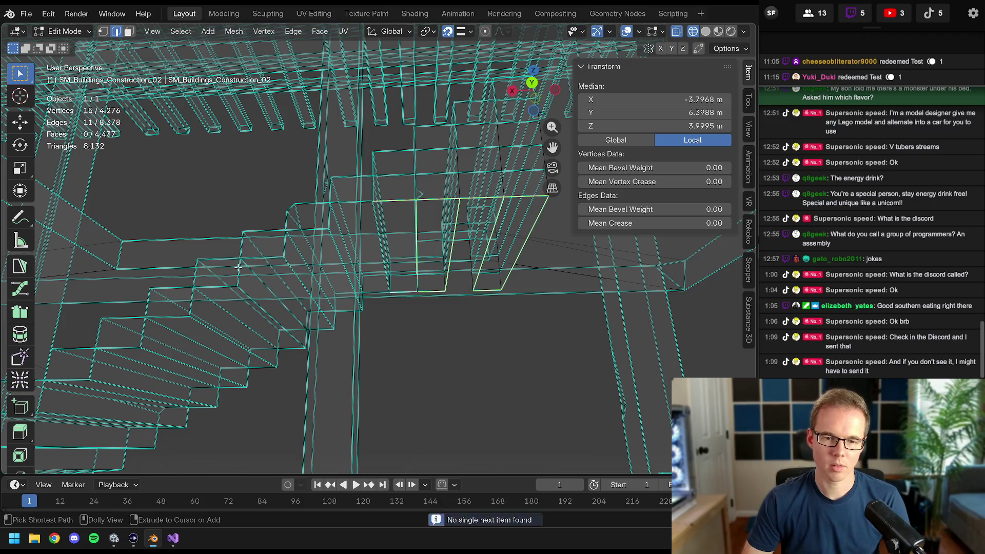
middle_click_drag(355, 255, 462, 216)
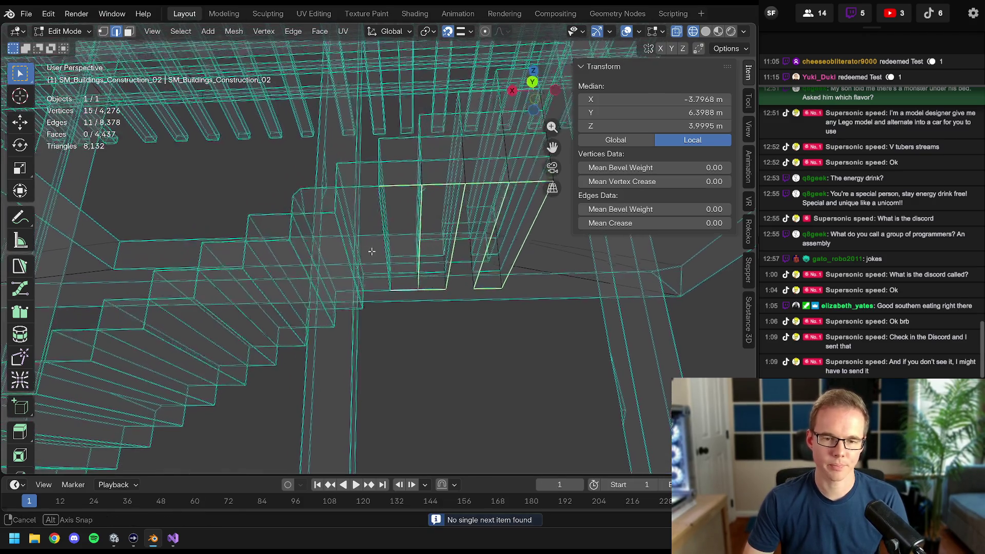
key("g")
left_click(349, 186)
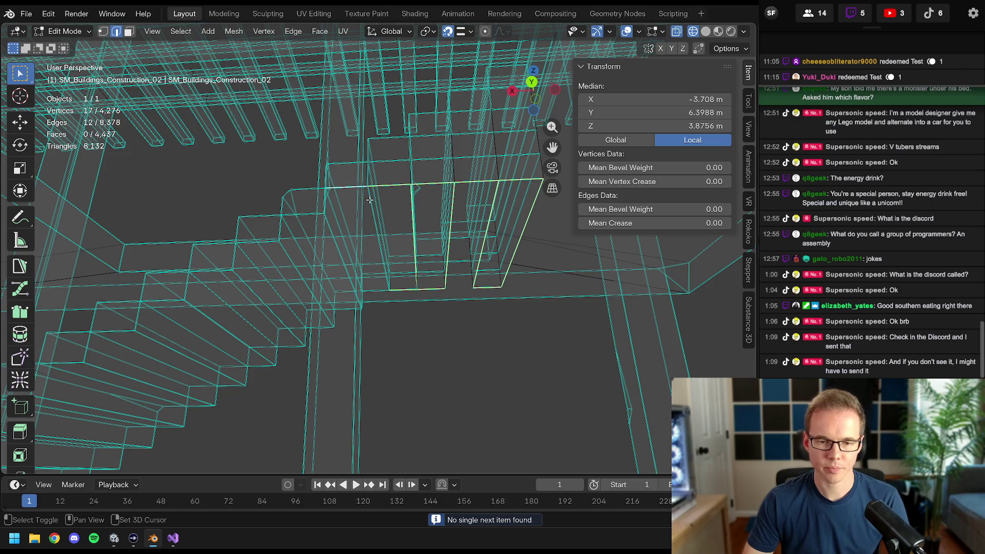
- Extrude the following steps' edges down along Z, adding the adjacent step edge as needed
middle_click_drag(376, 291, 318, 220)
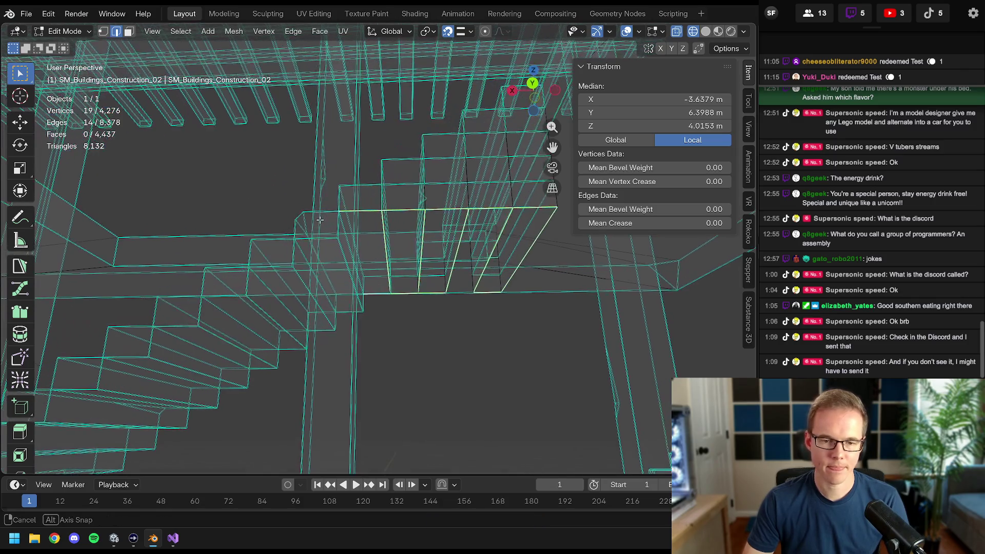
key("e")
key("z")
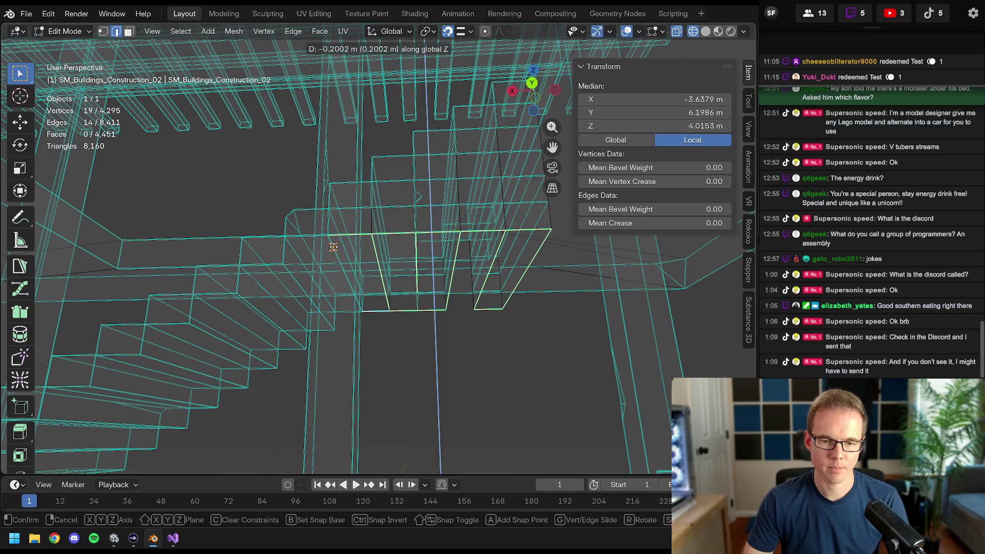
left_click(333, 246)
mouse_move(333, 246)
middle_mouse_down()
mouse_move(349, 259)
mouse_move(339, 316)
middle_mouse_up()
key("e")
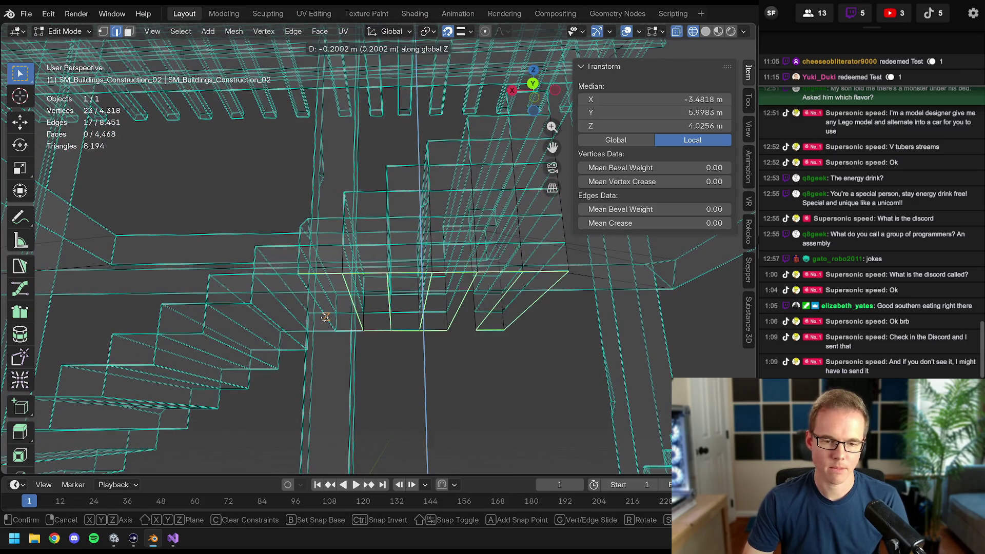
left_click(326, 316)
middle_click_drag(326, 315, 308, 276)
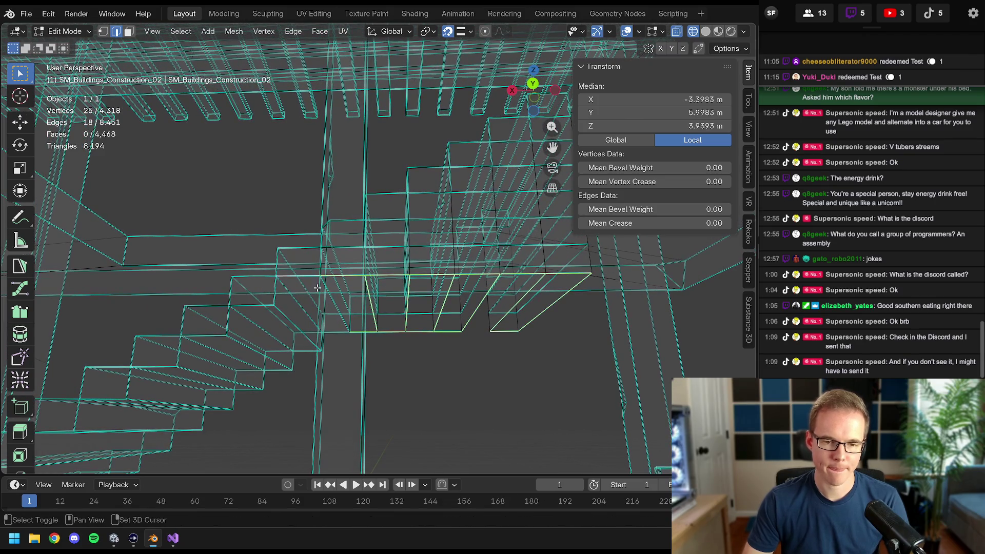
middle_click_drag(342, 336, 324, 291)
key("e")
left_click(333, 312)
left_click(329, 293, "shift")
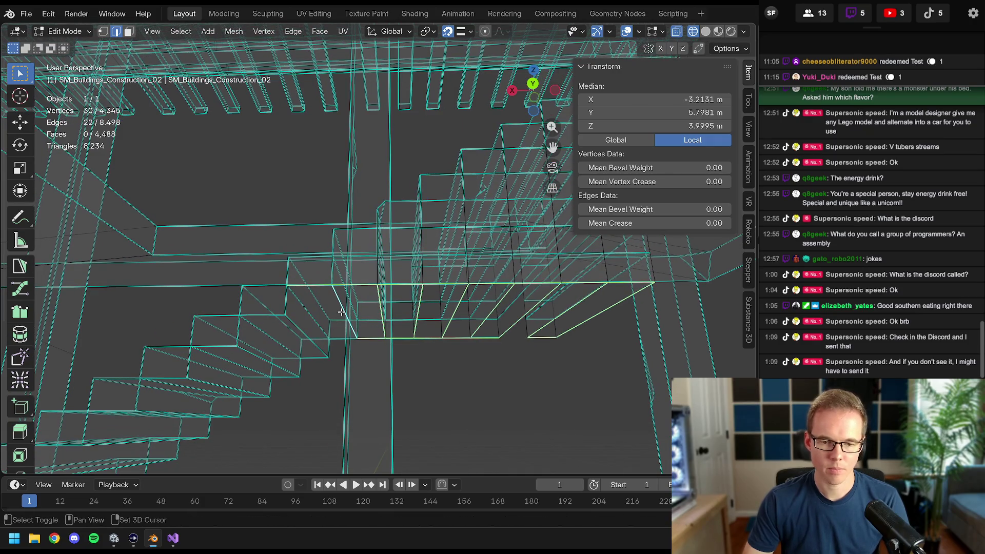
key("e")
key("z")
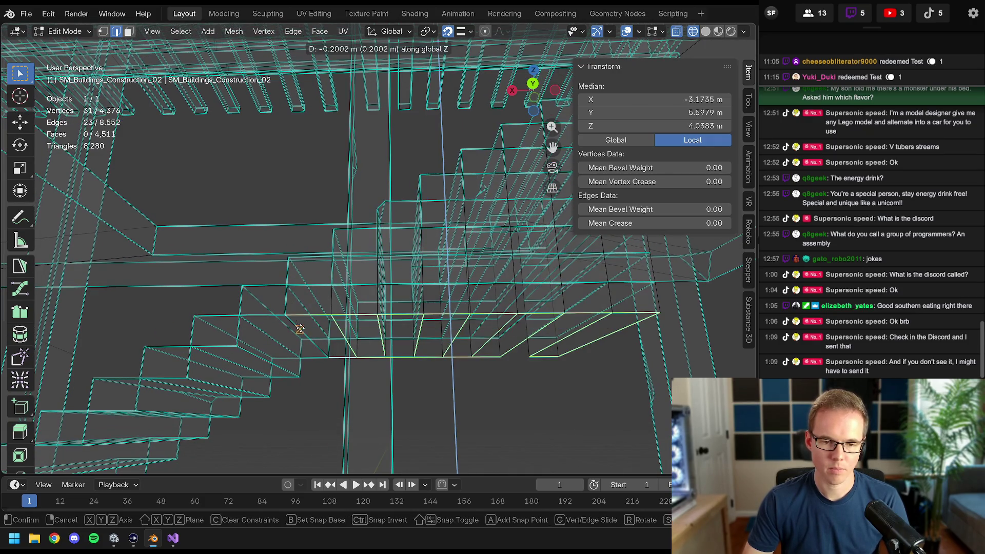
left_click(298, 326)
- Continue down the flight, extruding the next three steps' edges constrained along Y
middle_click_drag(298, 327, 337, 285)
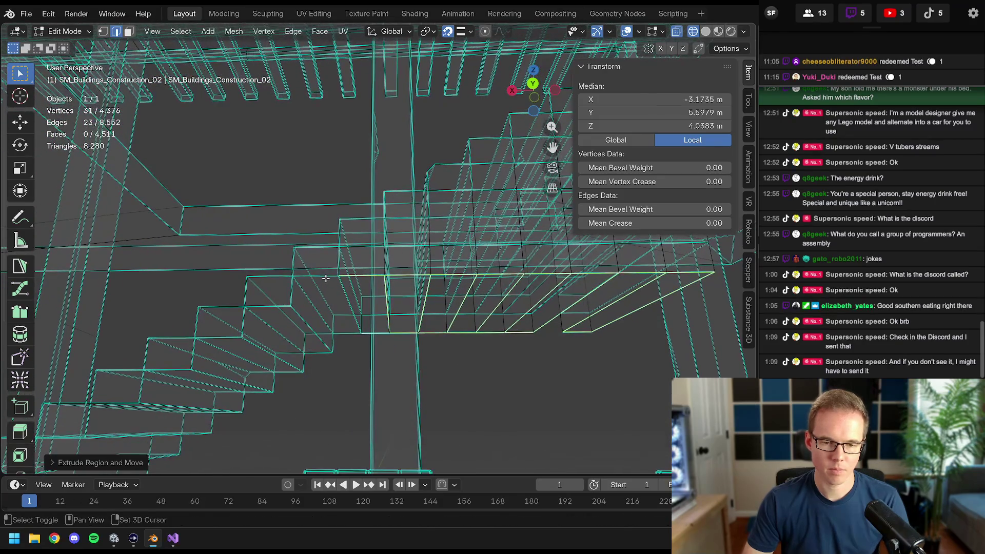
left_click(337, 286, "shift")
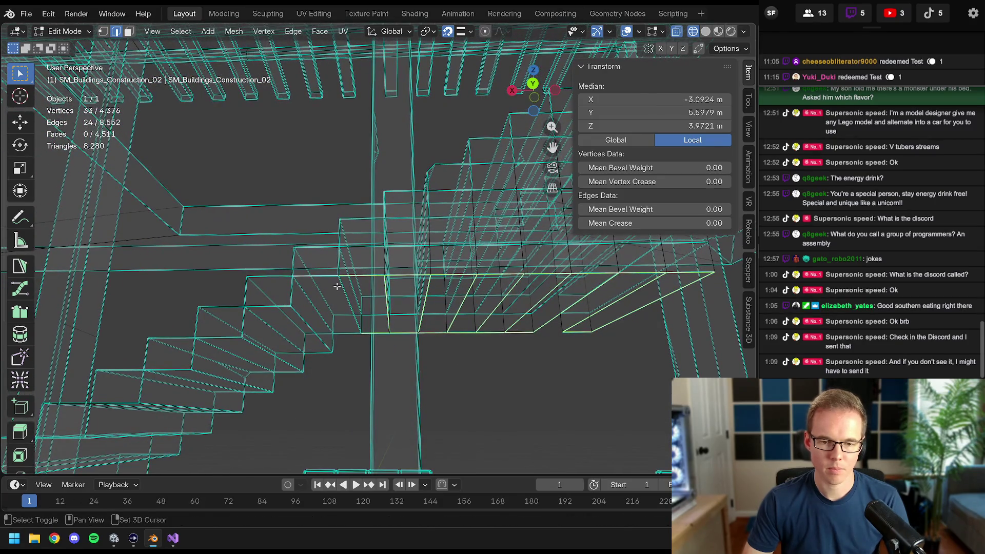
key("e")
key("y")
left_click(315, 354)
middle_click_drag(315, 353, 345, 332)
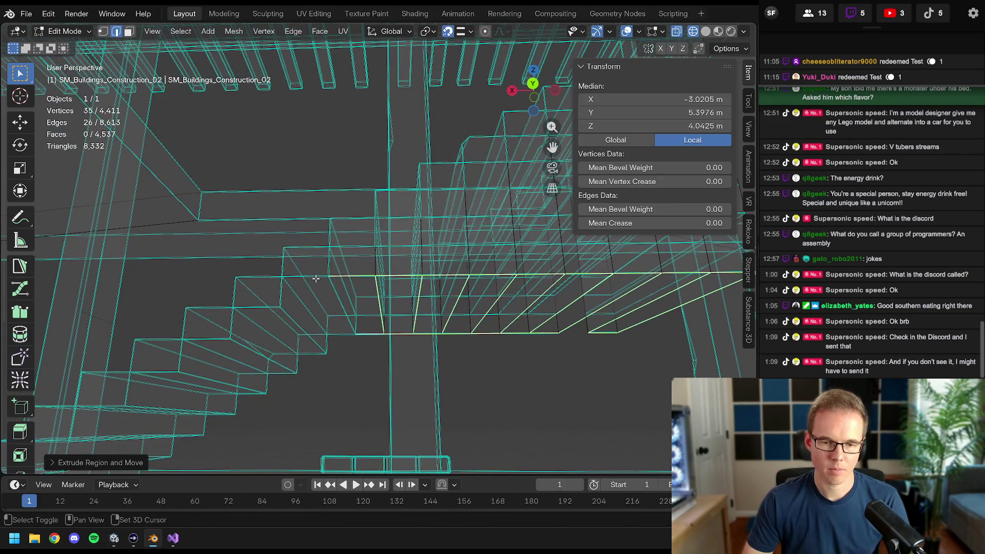
key("e")
key("y")
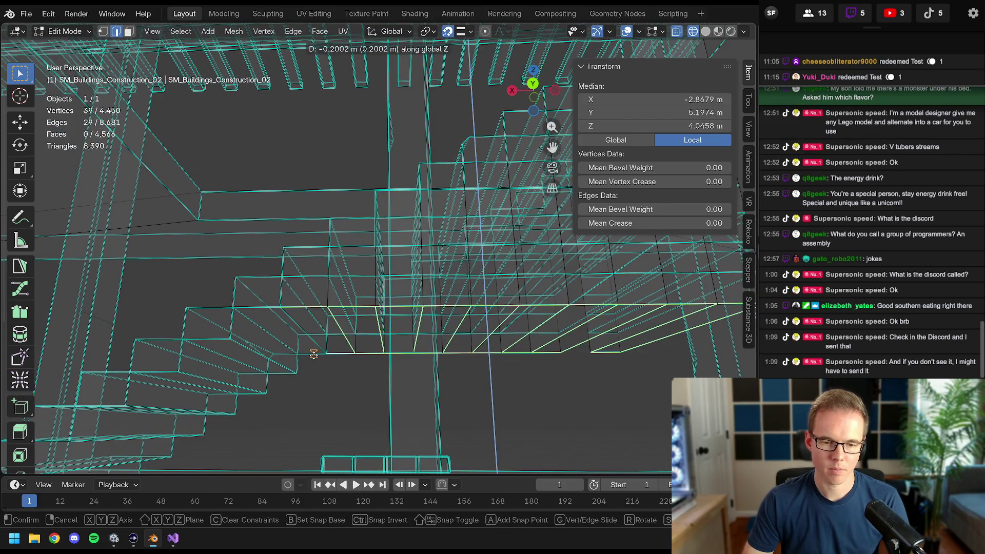
left_click(339, 339)
middle_click_drag(338, 339, 299, 294)
left_click(299, 294, "shift")
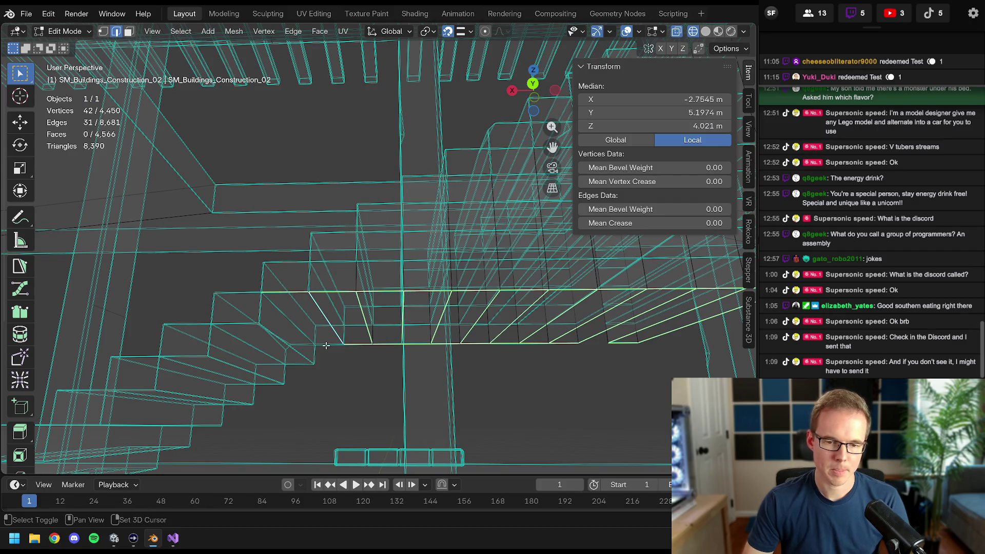
middle_click_drag(326, 346, 354, 342)
key("e")
key("y")
left_click(354, 342)
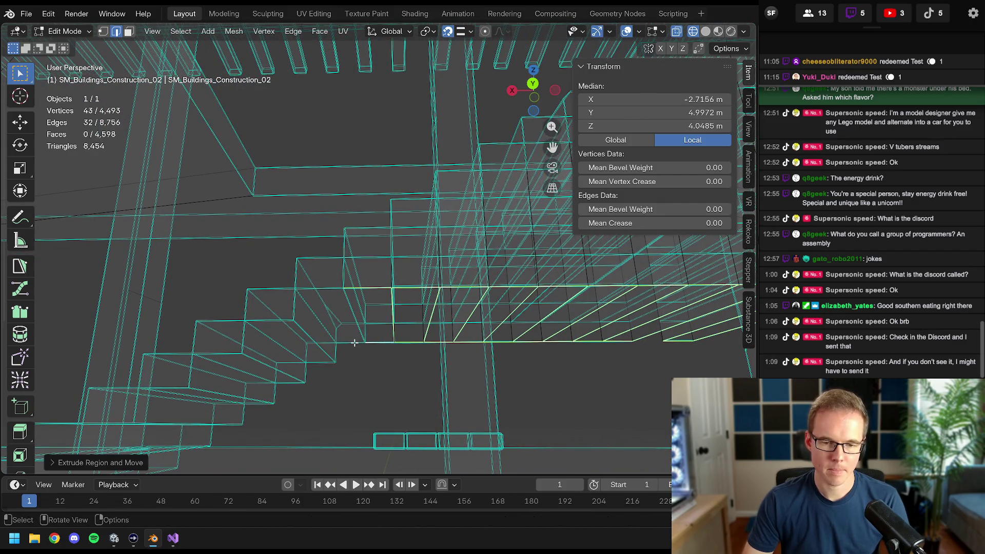
- Extrude the lower steps' edges downward along Z, picking up the next step edge
mouse_move(351, 341)
middle_mouse_down()
mouse_move(335, 327)
mouse_move(364, 295)
middle_mouse_up()
key("e")
key("z")
left_click(337, 349)
left_click(361, 291, "shift")
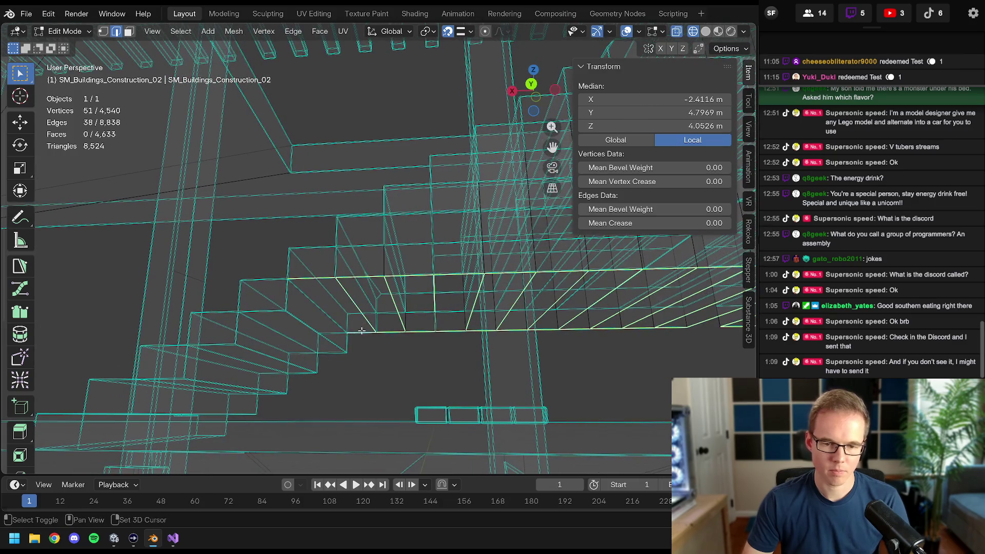
key("e")
key("z")
left_click(332, 351)
mouse_move(333, 351)
middle_mouse_down()
mouse_move(356, 347)
mouse_move(324, 297)
middle_mouse_up()
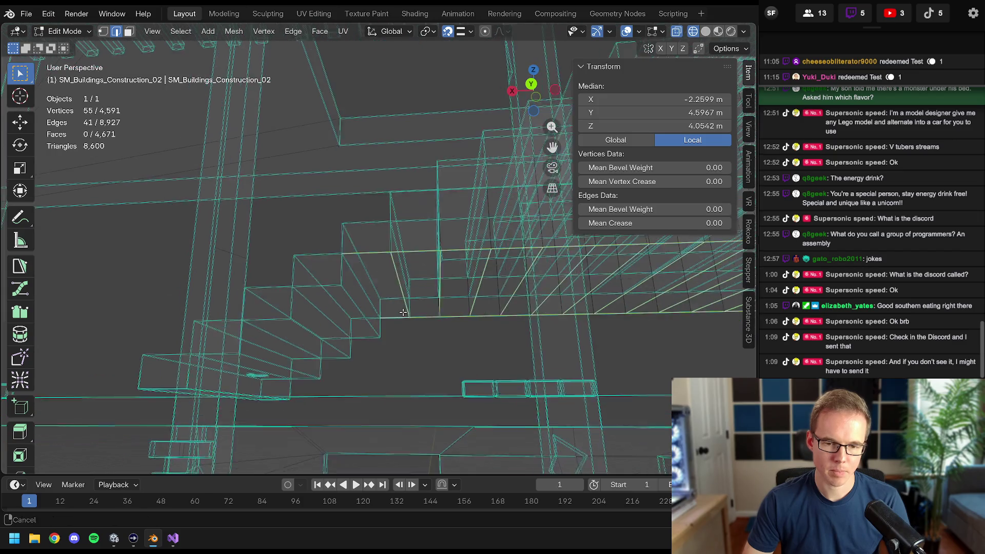
middle_click_drag(358, 342, 400, 319)
- Extrude the last steps' edges down along Z to complete the solid stepped mass
key("e")
key("z")
left_click(365, 362)
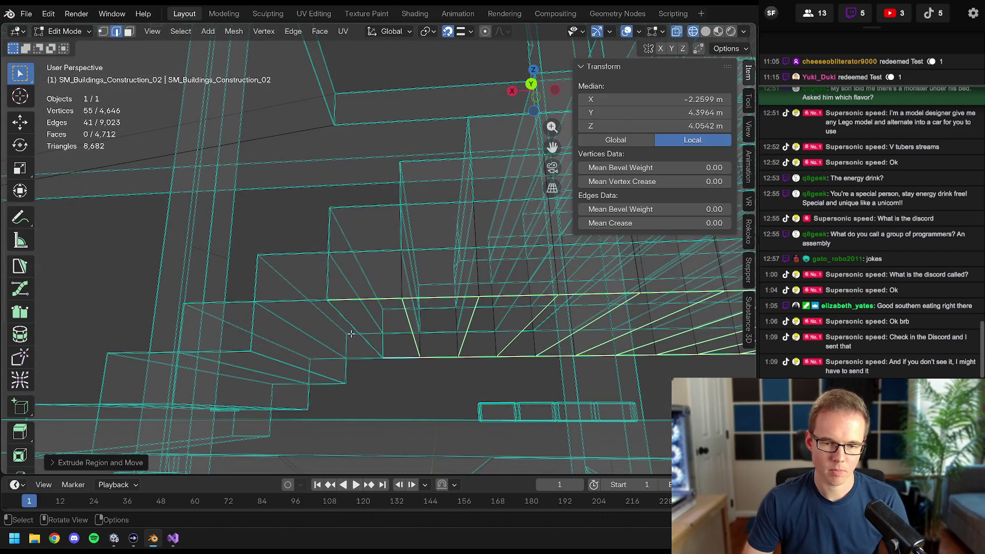
mouse_move(362, 356)
middle_mouse_down("shift")
mouse_move(343, 372)
mouse_move(371, 309)
middle_mouse_up("shift")
key("e")
key("z")
left_click(335, 378)
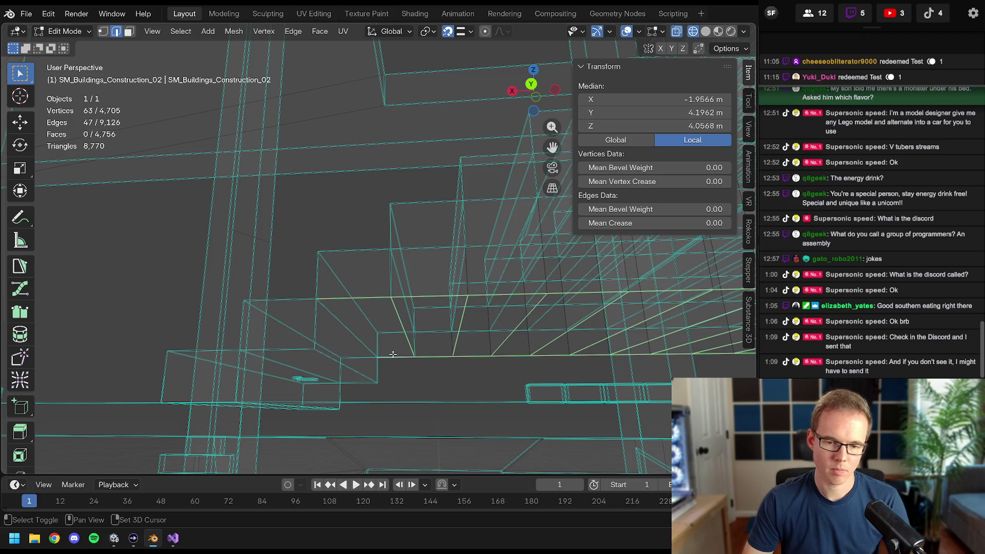
key("e")
key("z")
left_click(363, 375)
middle_click_drag(362, 375, 389, 307, "shift")
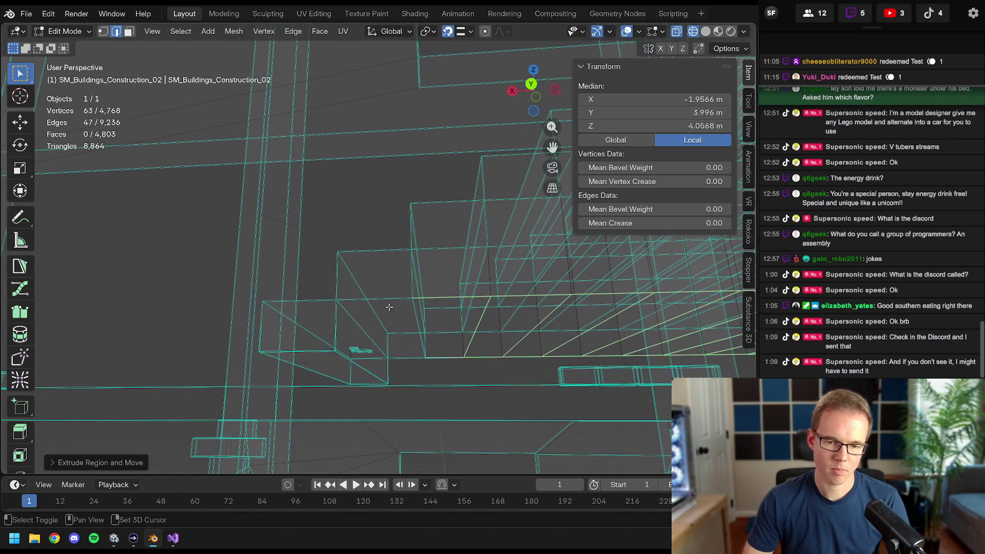
scroll(412, 314, "down", 3)
key("shift+z")
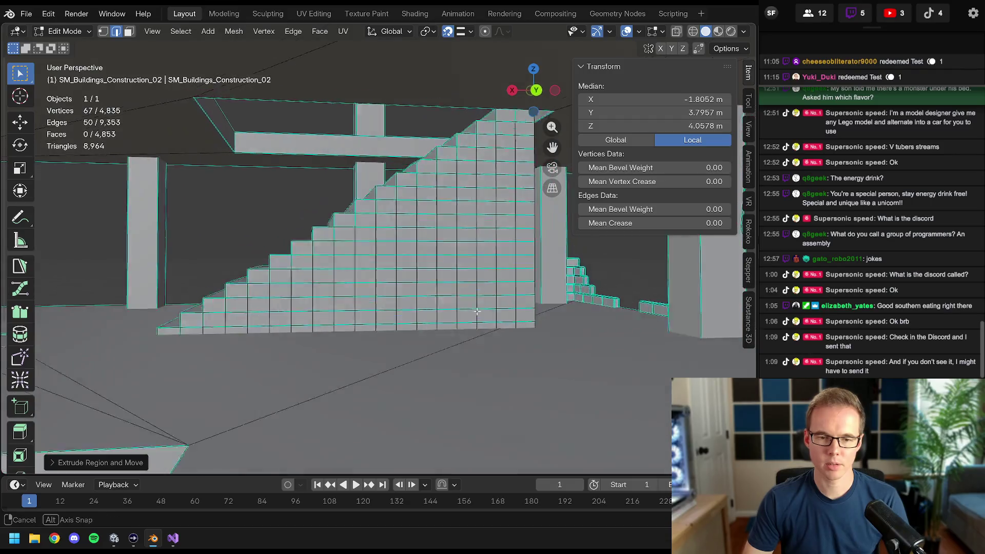
key("a")
key("m")
left_click(435, 277)
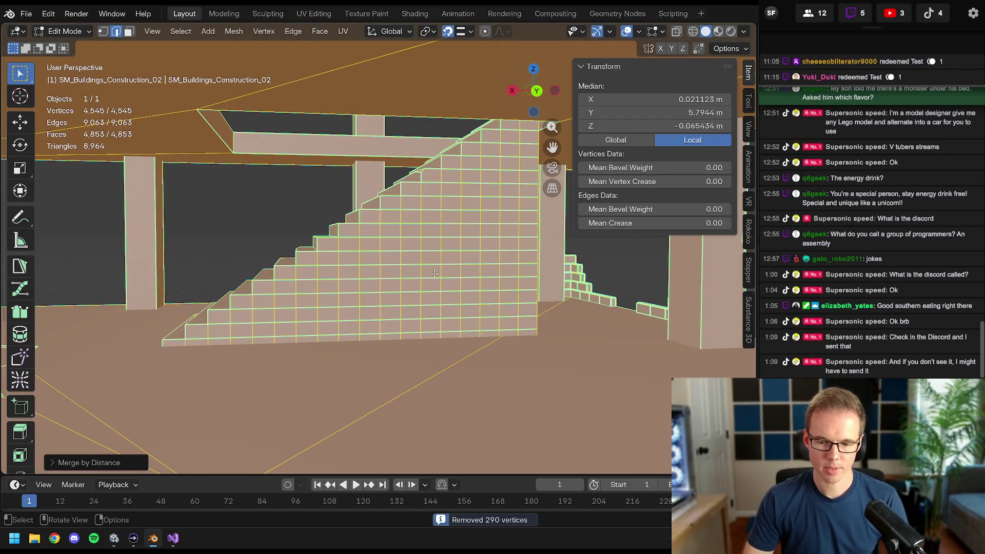
mouse_move(434, 277)
middle_mouse_down()
mouse_move(435, 233)
mouse_move(373, 293)
mouse_move(419, 280)
middle_mouse_up()
key("alt+a")
scroll(435, 233, "up", 5)
key("z")
left_click(357, 282)
middle_click_drag(356, 282, 345, 278)
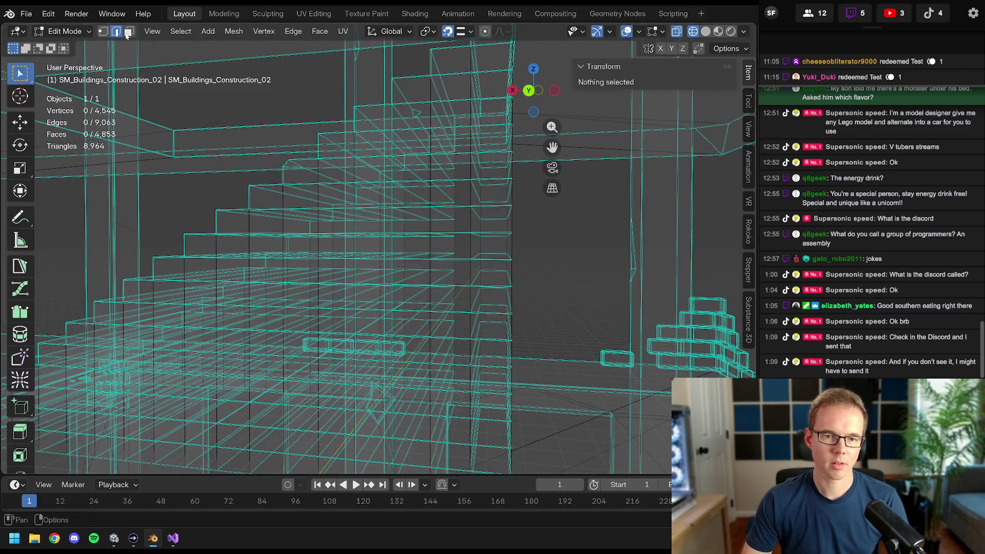
middle_click_drag(401, 231, 430, 200)
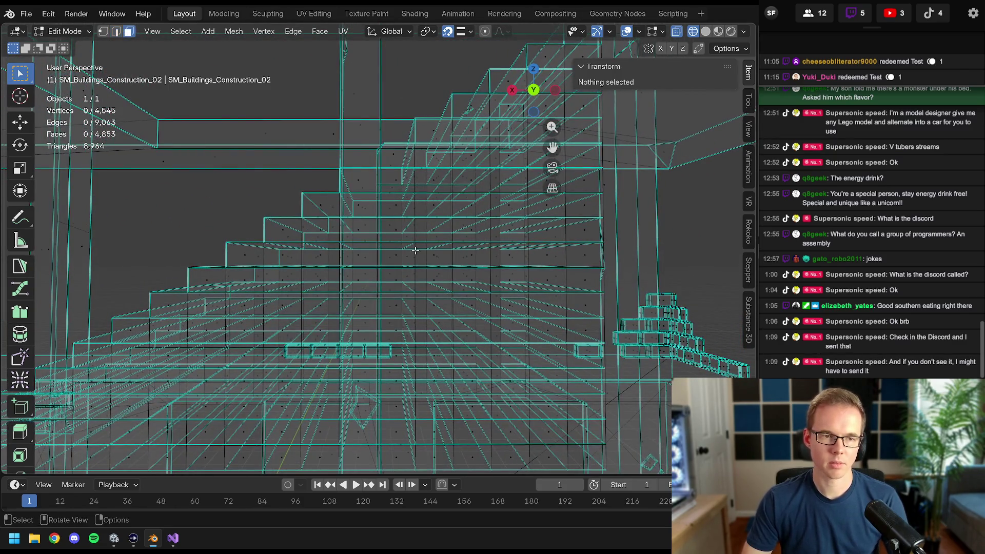
key("KP_1")
key("KP_3")
- From Back Orthographic, select the linked staircase block, hide the rest of the mesh, and deselect
key("KP_1")
key("ctrl+KP_1")
middle_click_drag(372, 254, 432, 214, "shift")
key("a")
key("alt+a")
left_click(420, 165)
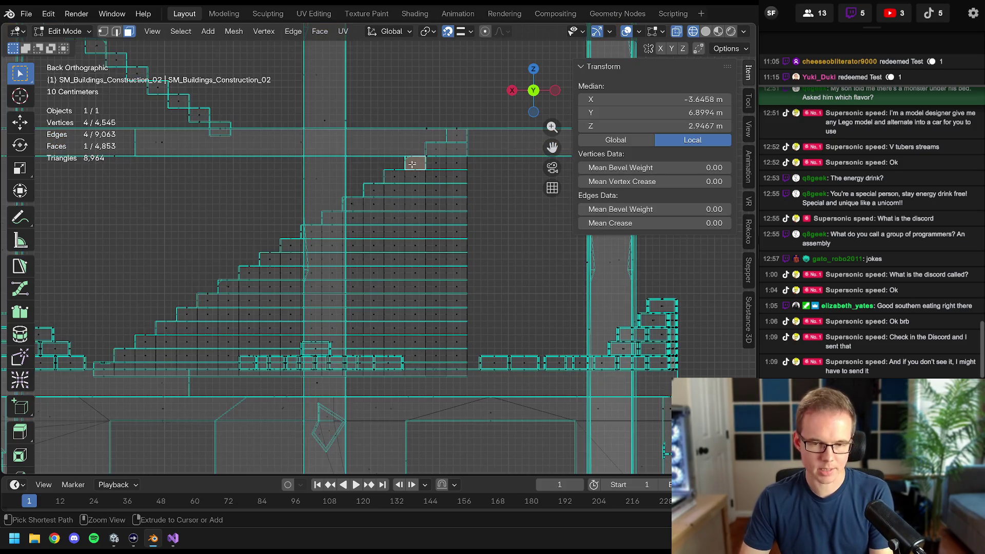
key("ctrl+l")
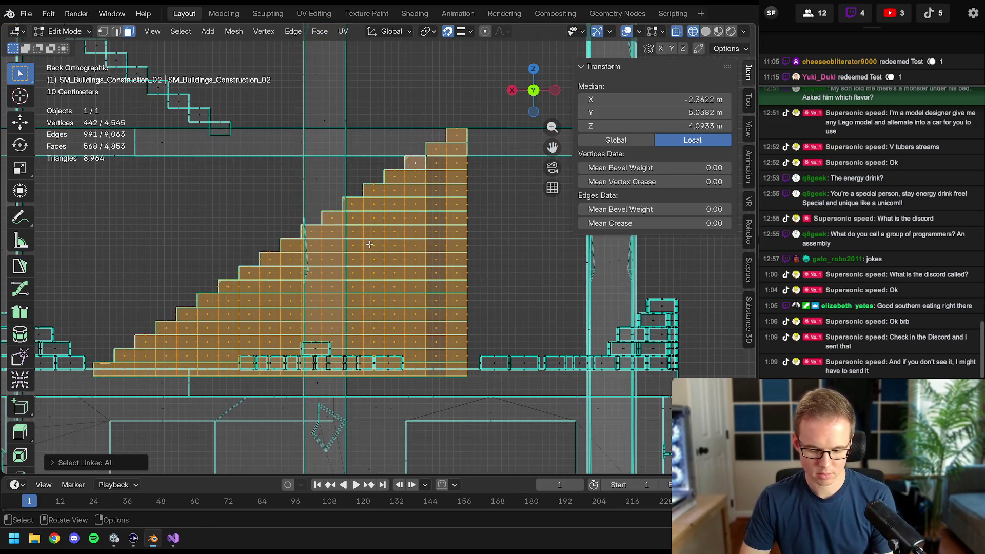
key("shift+h")
scroll(395, 246, "down", 3)
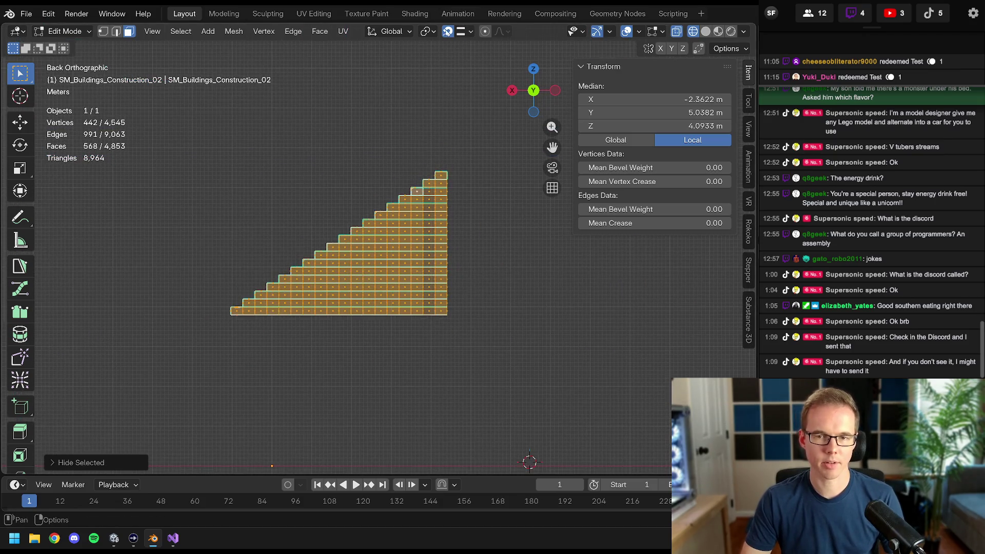
scroll(414, 252, "up", 3)
key("alt+a")
scroll(437, 151, "up", 1)
scroll(436, 148, "up", 1)
middle_click_drag(441, 143, 400, 172)
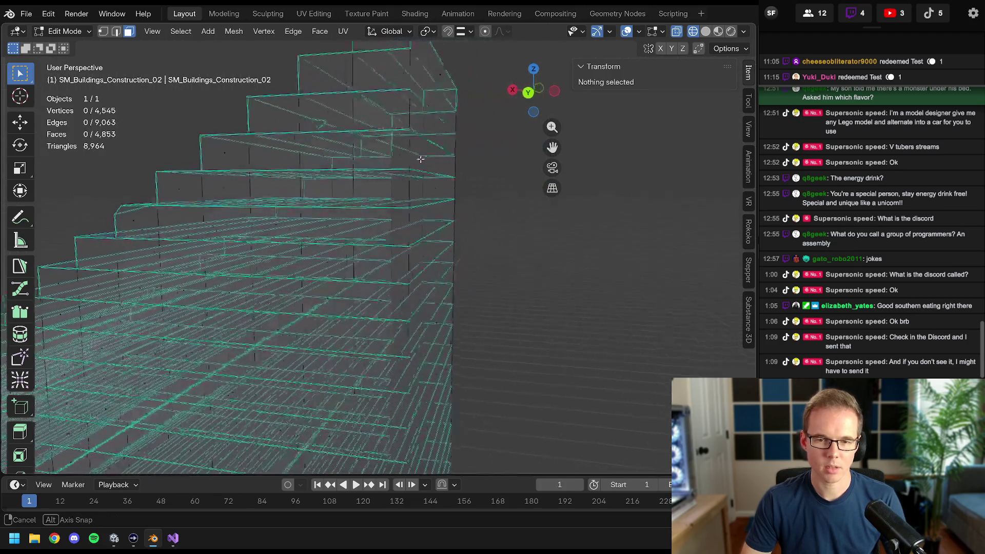
- In Front Orthographic, box-select the first two interior vertex columns of the staircase
key("KP_1")
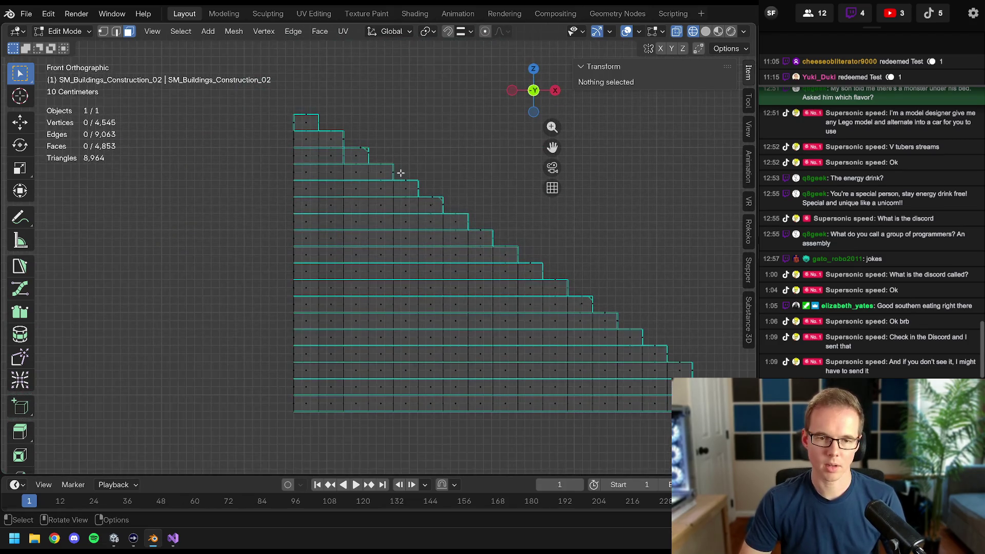
middle_click_drag(372, 166, 407, 119, "shift")
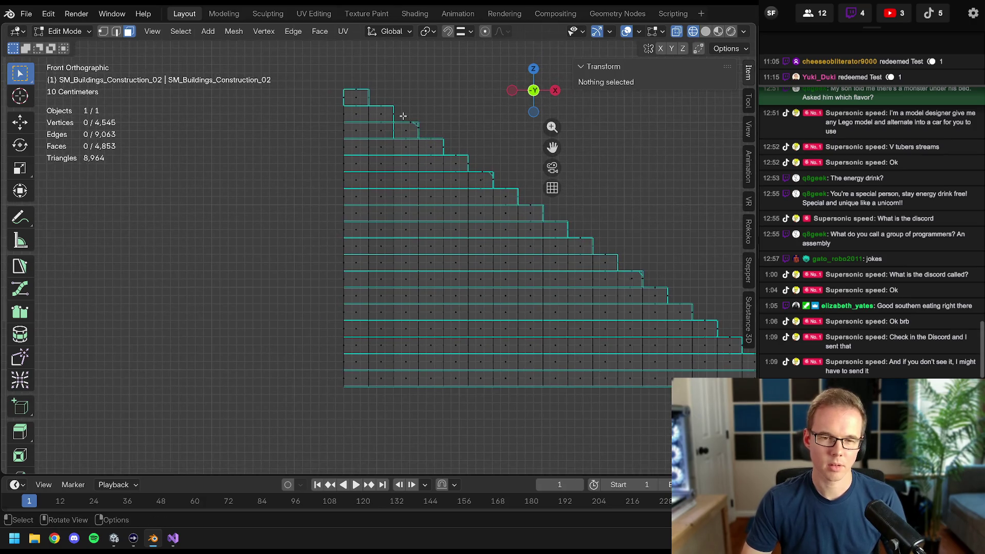
key("b")
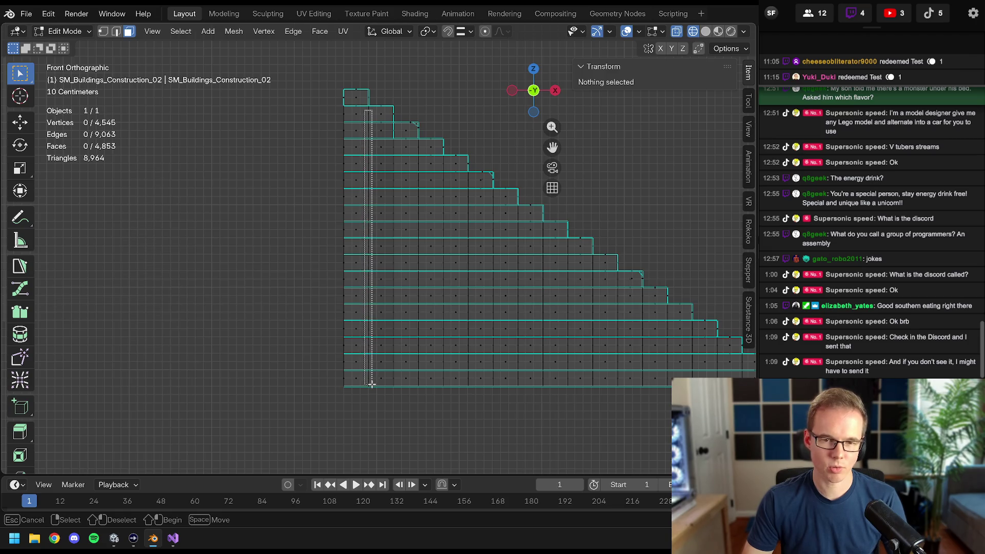
left_click_drag(369, 381, 370, 380)
middle_click_drag(370, 380, 363, 387, "shift")
key("b")
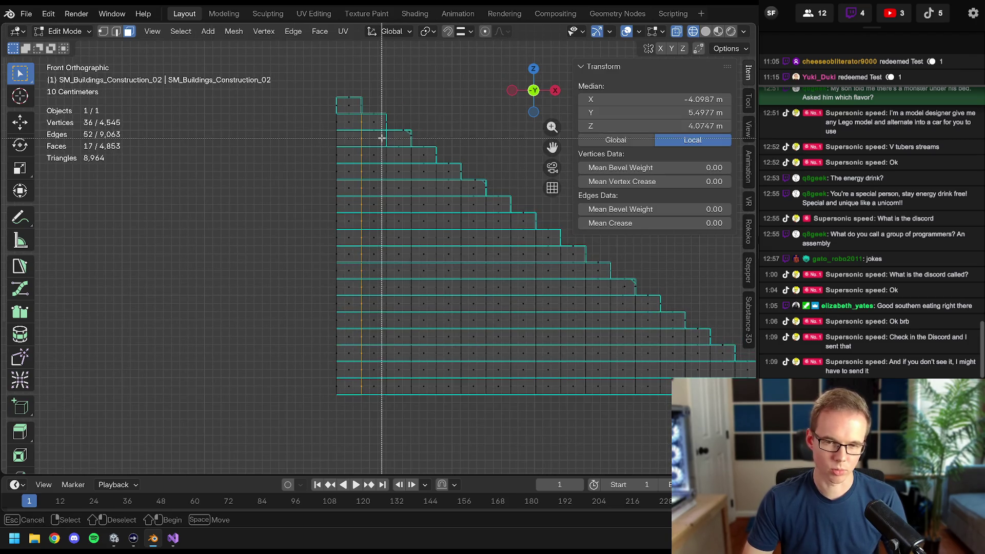
left_click_drag(382, 136, 384, 134)
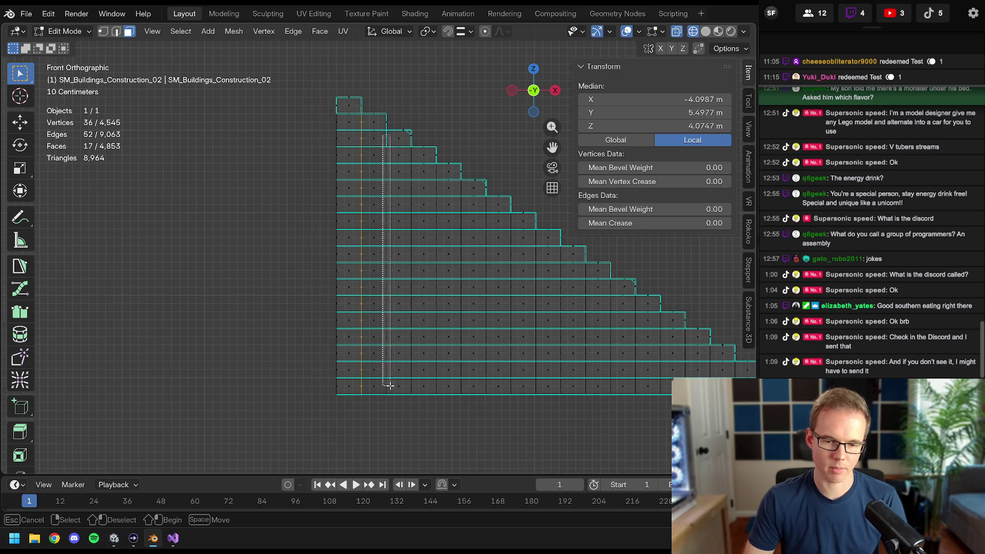
left_click_drag(391, 390, 391, 389)
- Add the third through eighth interior vertex columns with further box selections
key("b")
left_click_drag(410, 151, 424, 287)
left_click_drag(414, 390, 416, 390)
key("b")
left_click_drag(431, 166, 436, 218)
left_click_drag(440, 391, 463, 385)
key("b")
middle_click_drag(462, 370, 400, 370, "shift")
key("b")
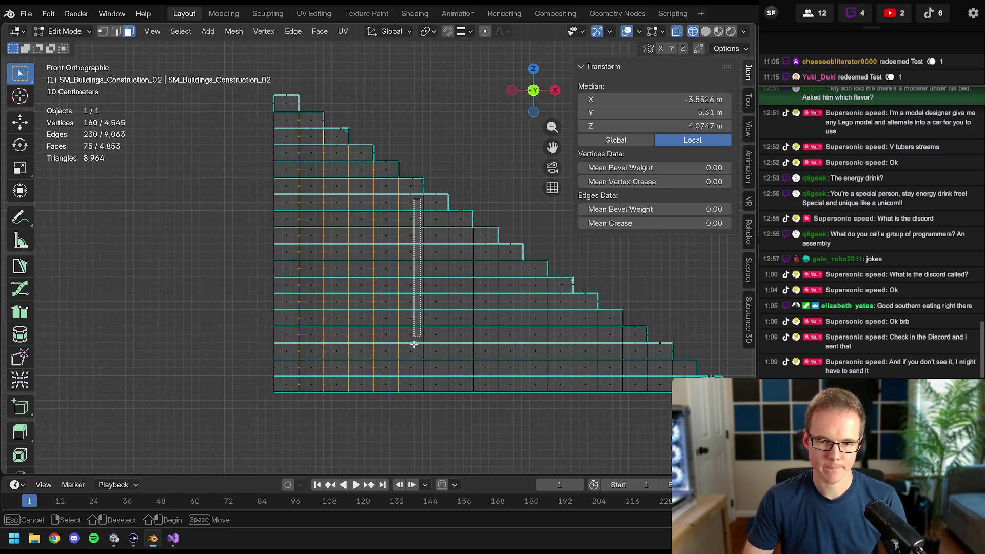
left_click_drag(426, 387, 426, 387)
key("b")
left_click_drag(446, 217, 451, 274)
left_click_drag(450, 381, 451, 389)
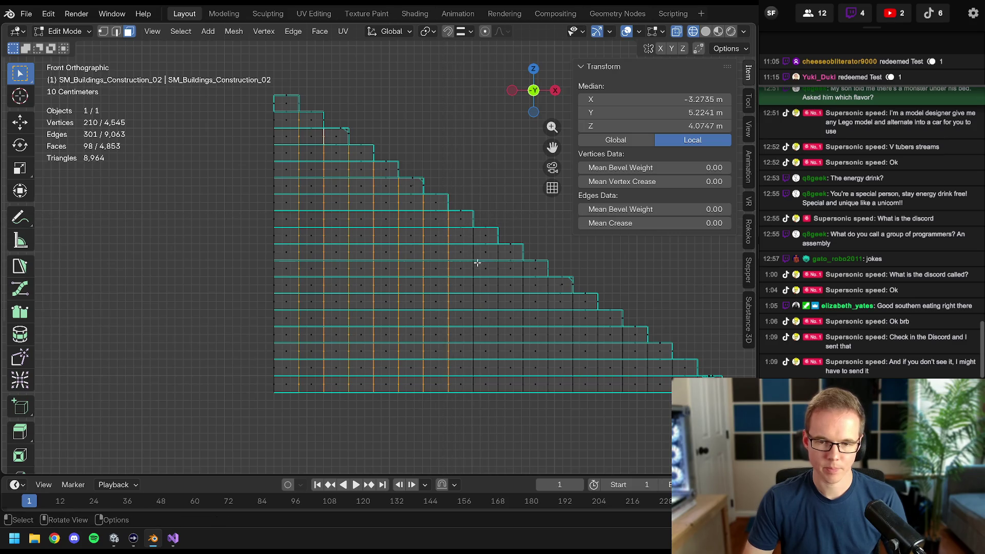
key("b")
left_click_drag(469, 231, 473, 289)
left_click_drag(476, 386, 477, 385)
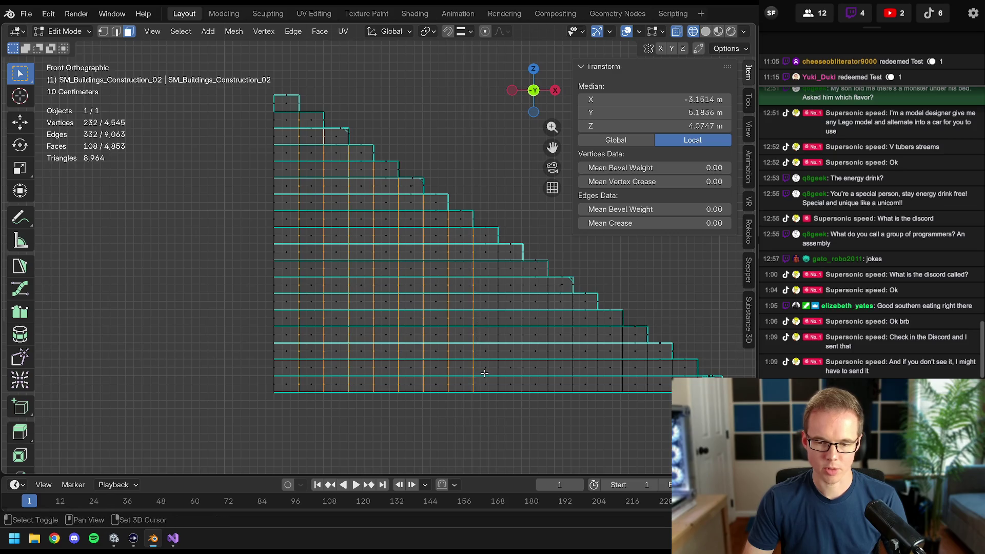
- Shift the view and box-select the next four vertex columns down the flight
middle_click_drag(484, 375, 409, 260, "shift")
key("b")
left_click_drag(411, 243, 413, 311)
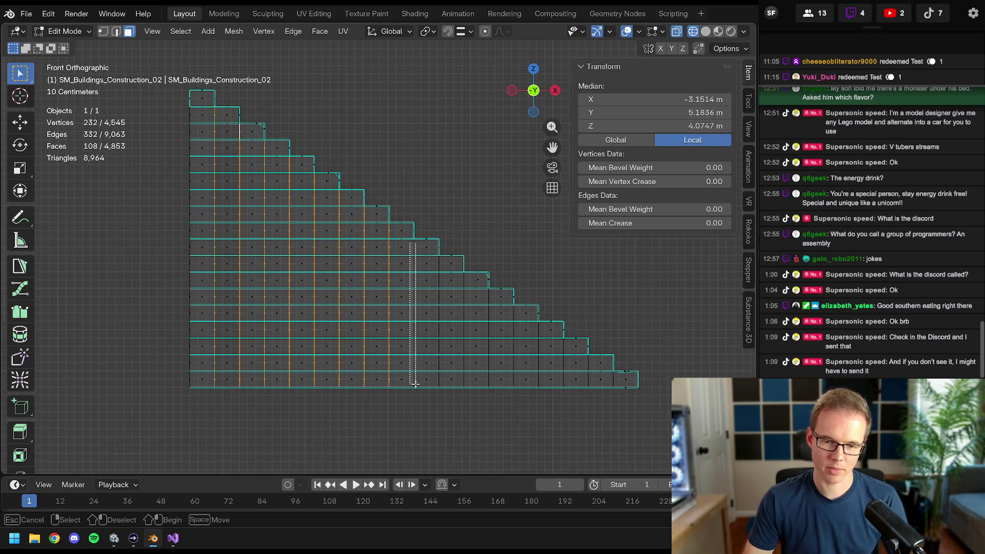
left_click_drag(415, 382, 415, 385)
key("b")
left_click_drag(437, 261, 441, 297)
left_click_drag(444, 380, 443, 382)
key("b")
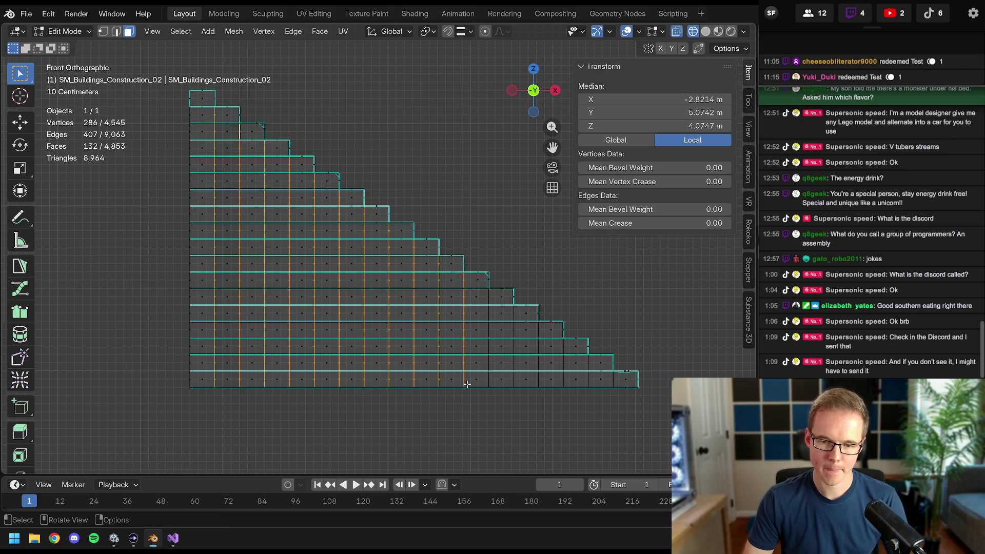
left_click_drag(462, 274, 466, 383)
key("b")
left_click_drag(487, 293, 494, 385)
- Box-select the short columns by the lowest steps, then view the selection at an angle
key("b")
left_click_drag(509, 310, 513, 344)
left_click_drag(515, 383, 515, 384)
key("b")
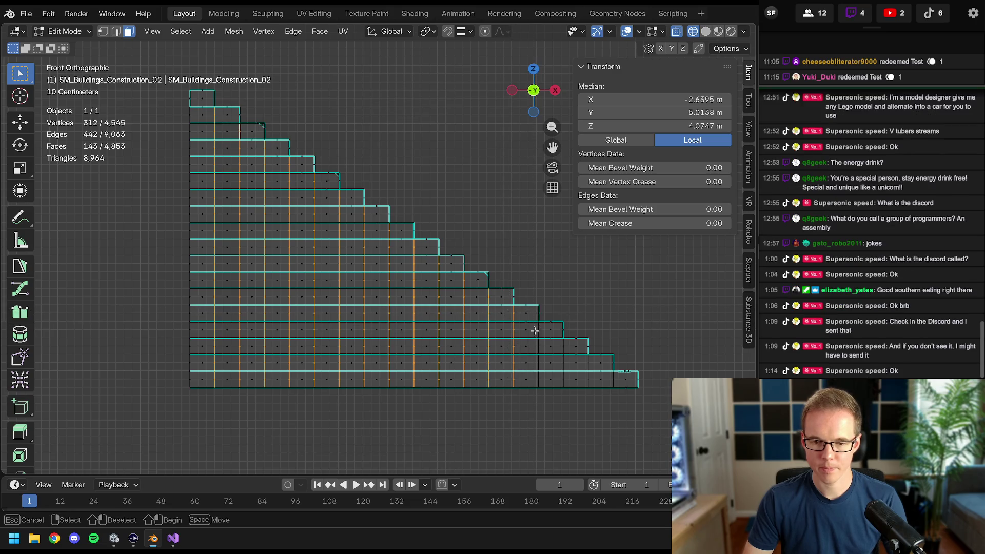
key("b")
left_click_drag(559, 343, 562, 351)
key("b")
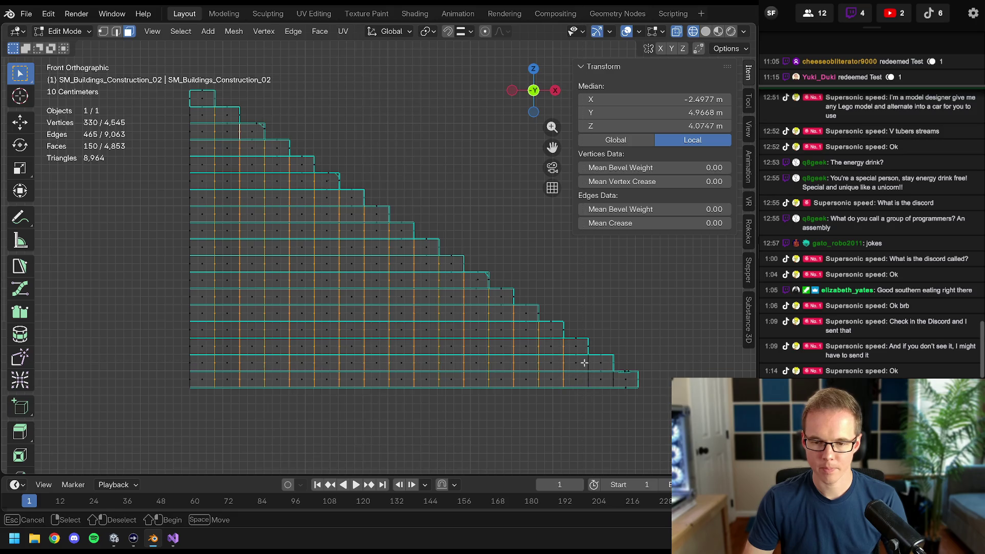
left_click_drag(591, 385, 590, 370)
key("b")
key("b")
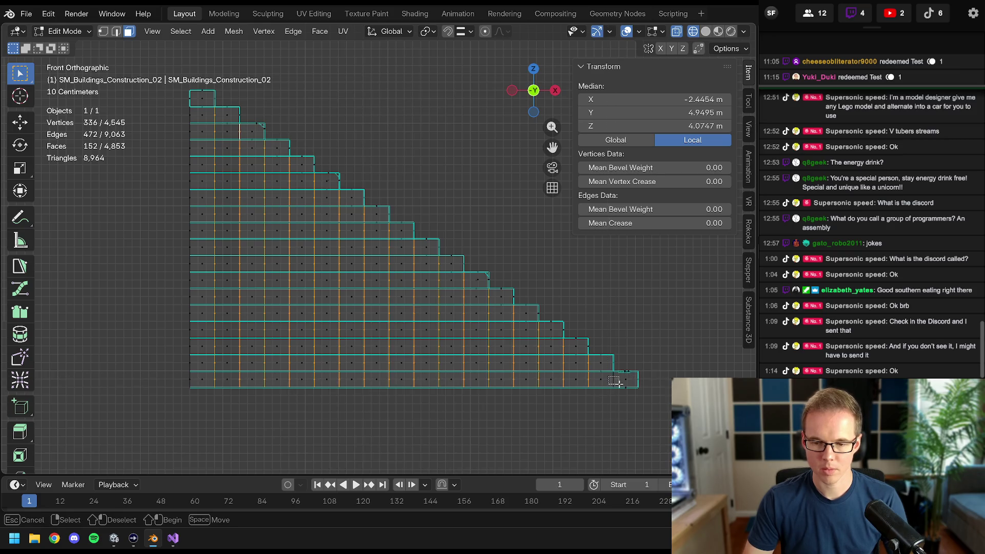
mouse_move(459, 254)
middle_mouse_down()
mouse_move(450, 268)
mouse_move(475, 382)
middle_mouse_up()
scroll(450, 268, "up", 3)
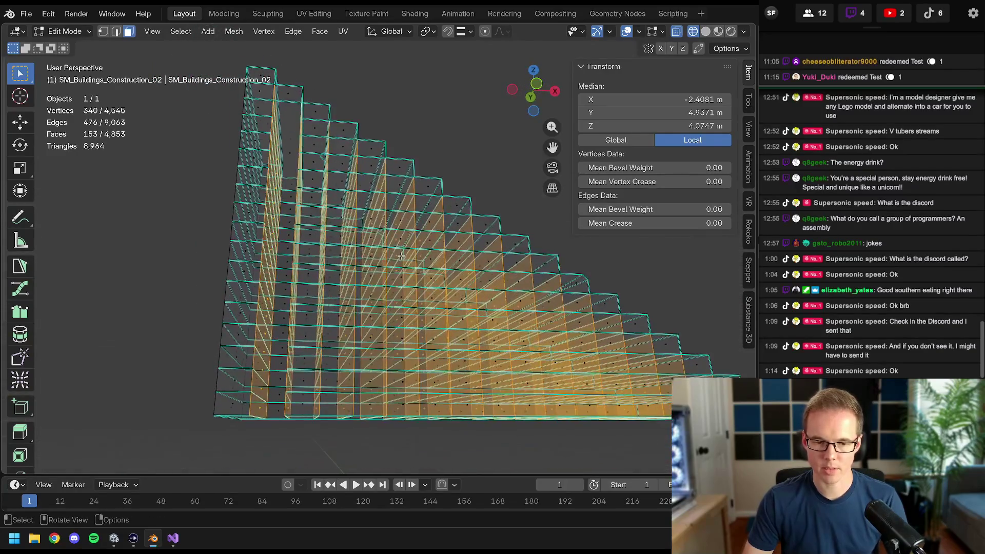
- Inspect the staircase in solid shading, then return to see-through wireframe
key("z")
left_click(510, 293)
scroll(433, 244, "down", 2)
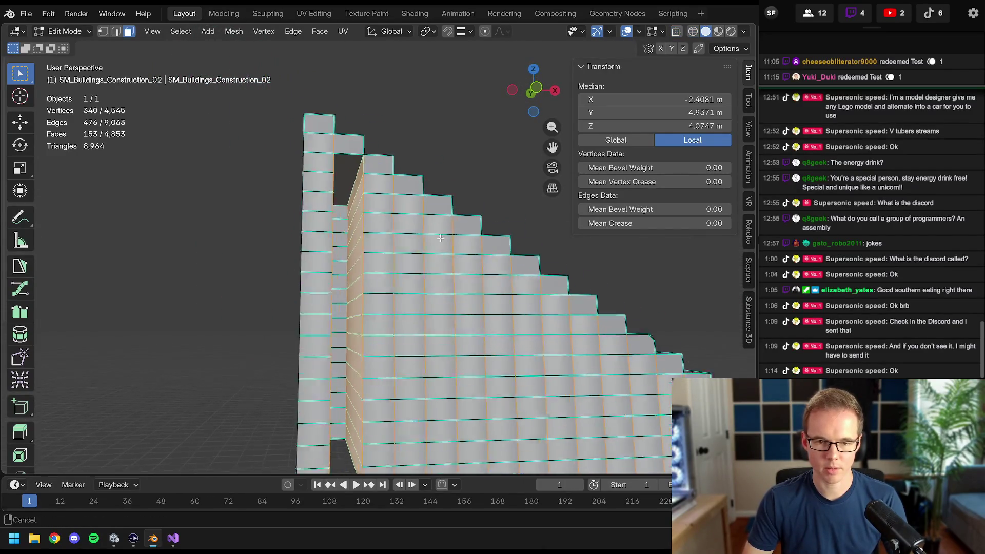
mouse_move(434, 245)
middle_mouse_down()
mouse_move(467, 255)
mouse_move(425, 262)
mouse_move(397, 252)
mouse_move(404, 260)
middle_mouse_up()
key("z")
left_click(286, 251)
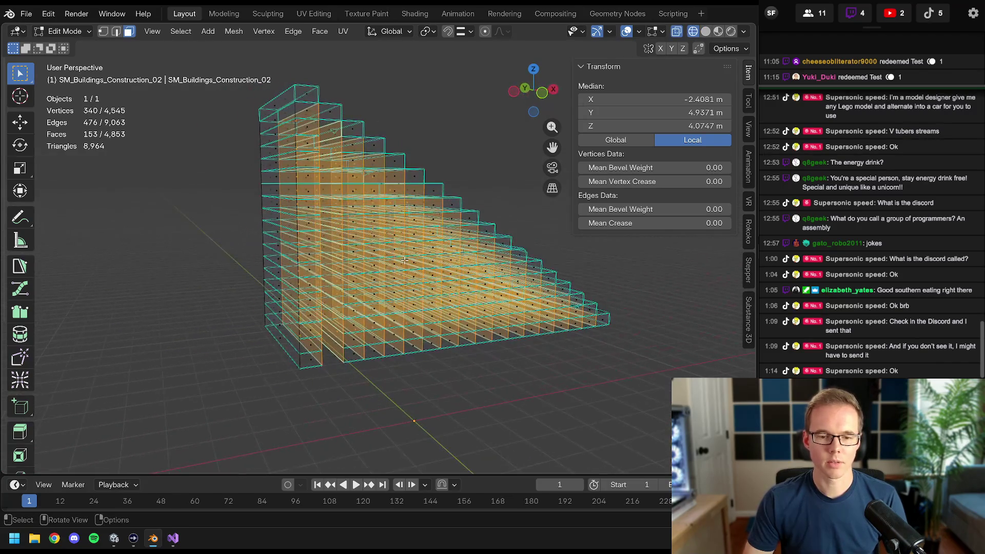
- Delete the 153 selected interior faces (Faces only) and orbit to check the result
key("x")
left_click(377, 285)
mouse_move(377, 286)
middle_mouse_down()
mouse_move(372, 262)
mouse_move(438, 347)
middle_mouse_up()
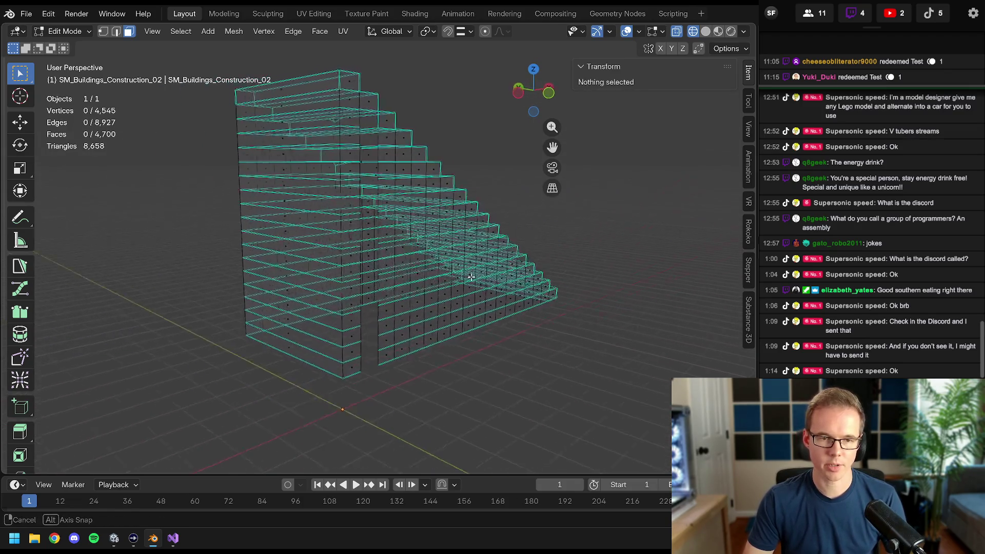
scroll(437, 347, "up", 3)
key("z")
mouse_move(437, 328)
middle_mouse_down()
mouse_move(350, 385)
mouse_move(316, 287)
mouse_move(357, 285)
mouse_move(414, 249)
middle_mouse_up()
- Settle the staircase in solid shading and bring the upper-step gap into view
key("z")
key("6")
key("z")
key("4")
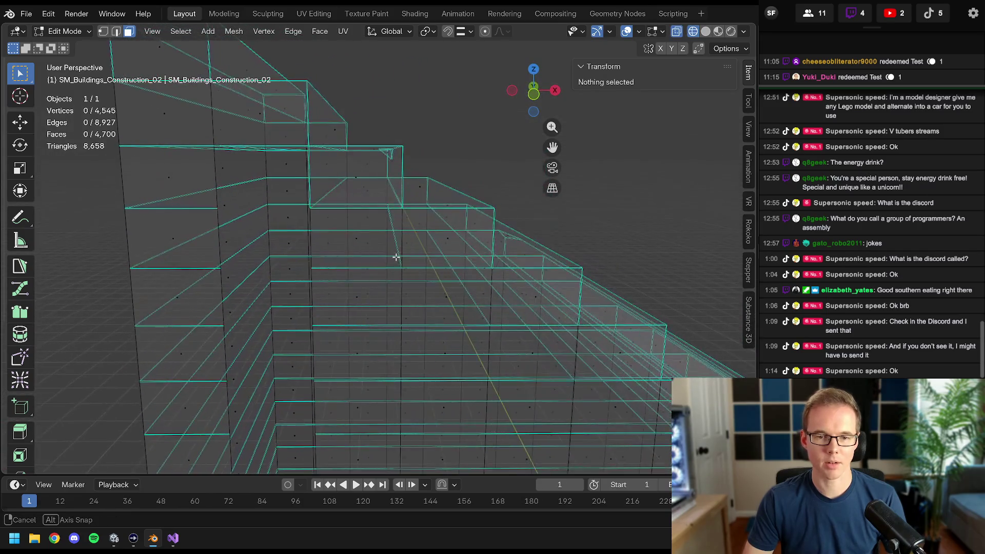
key("z")
key("4")
key("z")
left_click(523, 237)
mouse_move(523, 236)
middle_mouse_down()
mouse_move(488, 284)
mouse_move(477, 278)
middle_mouse_up()
scroll(477, 278, "up", 6)
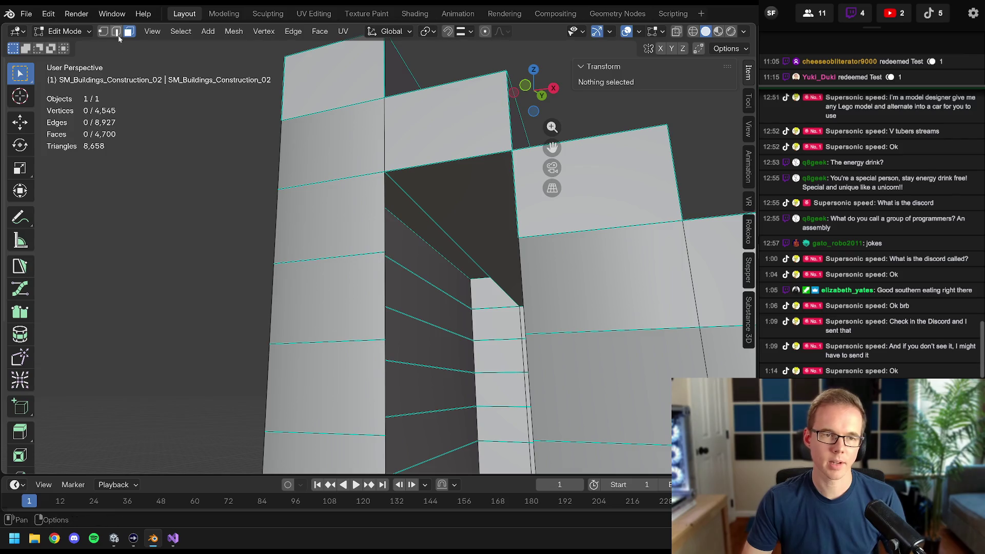
- Fill the hole in the upper step with new faces from its border edges
left_click(436, 165)
mouse_move(436, 165)
middle_mouse_down()
mouse_move(398, 156)
mouse_move(353, 182)
middle_mouse_up()
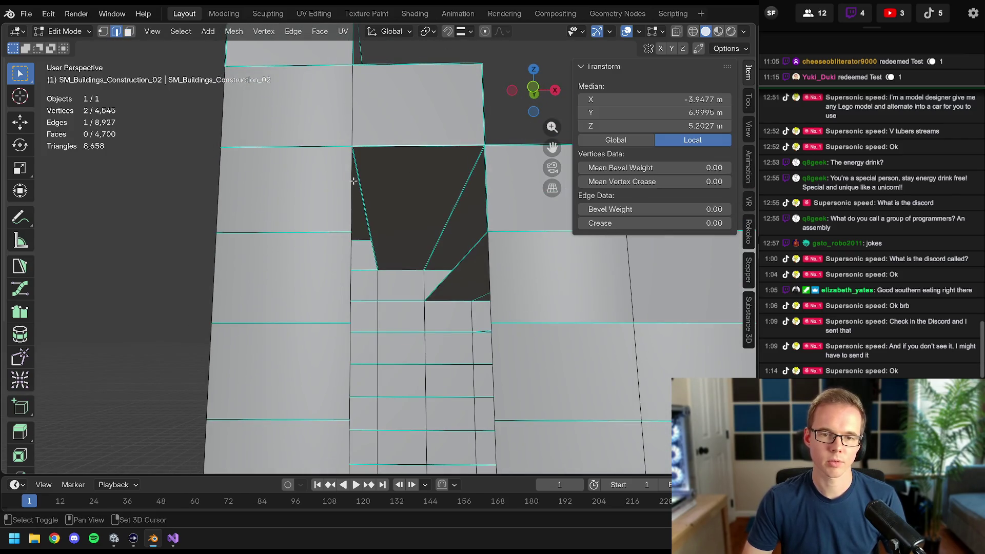
key("f")
middle_click_drag(489, 184, 425, 199)
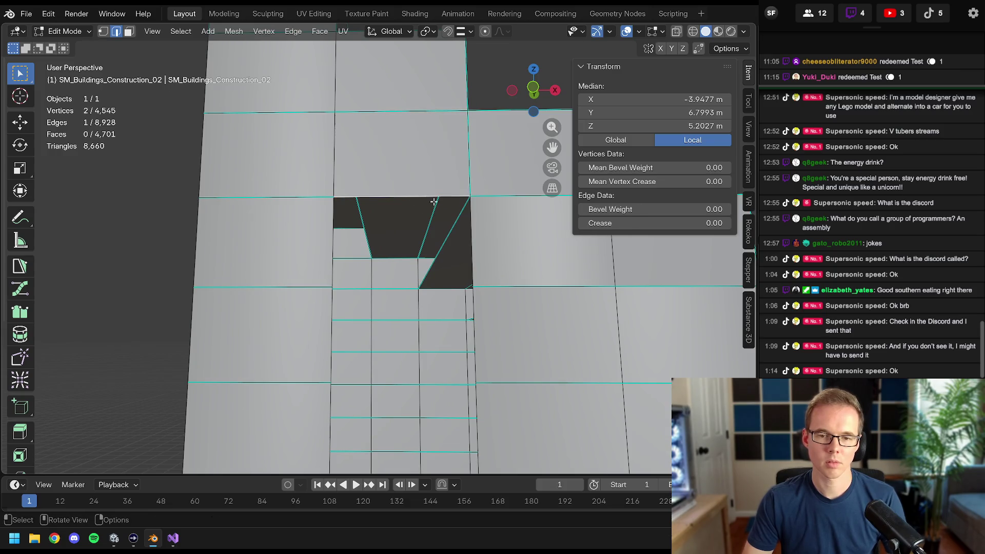
key("f")
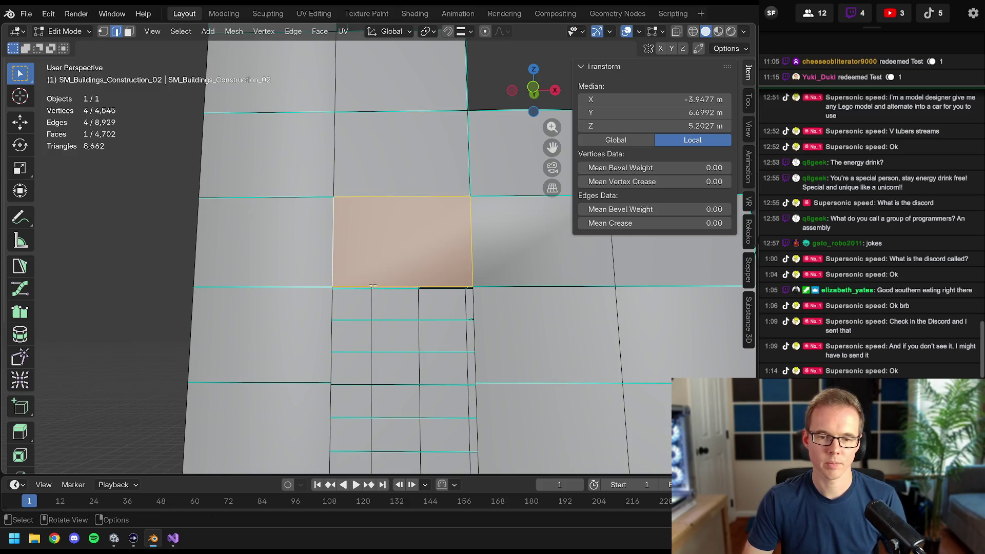
left_click(470, 246)
middle_click_drag(471, 246, 452, 156)
key("f")
key("f")
key("f")
scroll(449, 227, "down", 5)
scroll(449, 227, "down", 3)
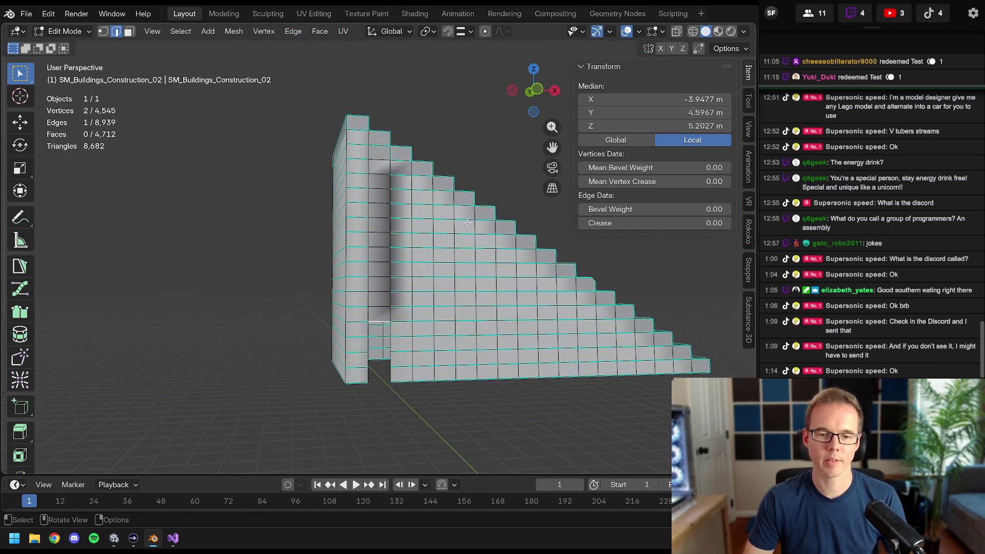
- Merge overlapping vertices by distance across the whole staircase, then deselect
mouse_move(461, 298)
middle_mouse_down()
mouse_move(386, 164)
mouse_move(364, 225)
mouse_move(489, 296)
mouse_move(336, 286)
mouse_move(518, 253)
mouse_move(469, 198)
middle_mouse_up()
key("ctrl+l")
key("m")
left_click(383, 164)
key("alt+a")
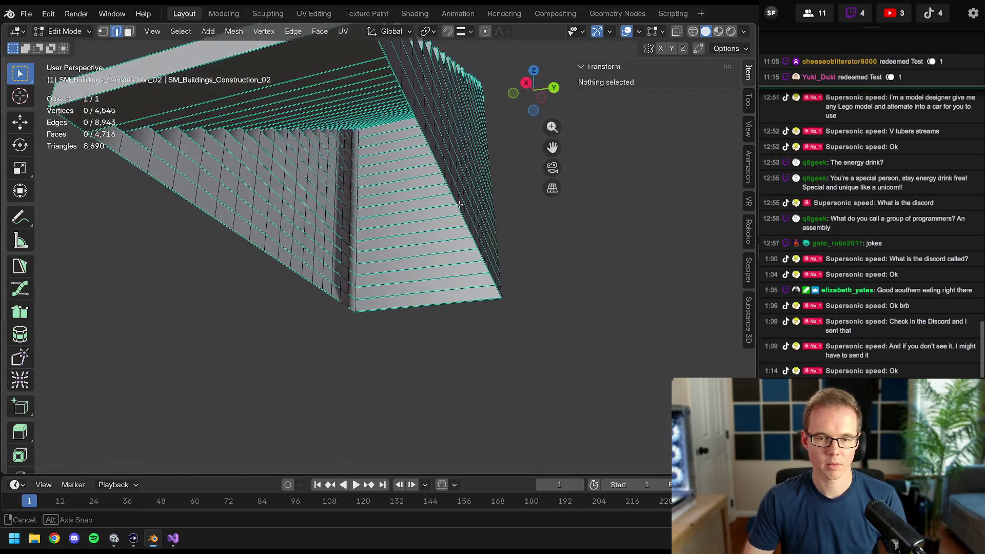
- Enter face select with see-through view and face the stairs straight on
middle_click_drag(468, 198, 145, 61)
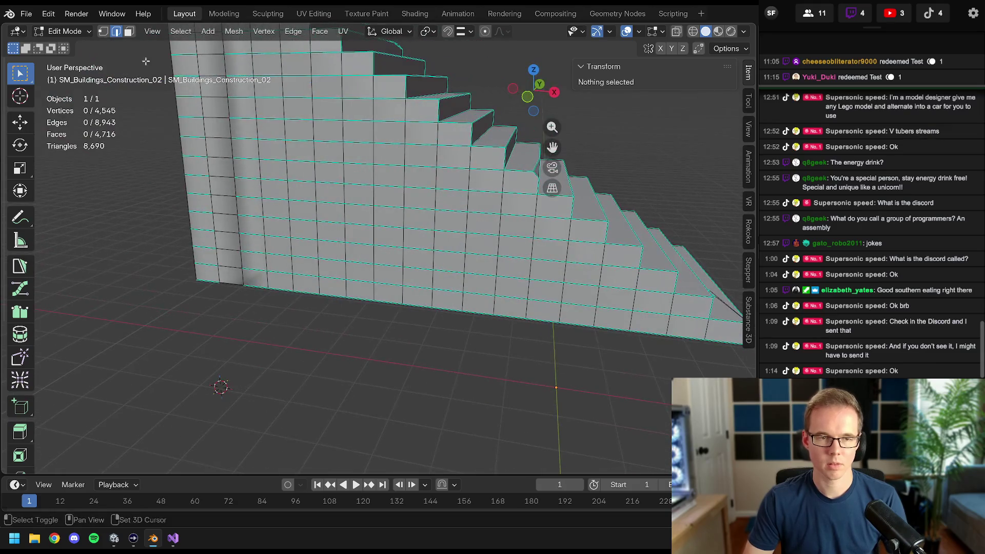
left_click(129, 36)
mouse_move(308, 231)
middle_mouse_down()
mouse_move(480, 187)
mouse_move(373, 234)
mouse_move(398, 205)
middle_mouse_up()
key("alt+z")
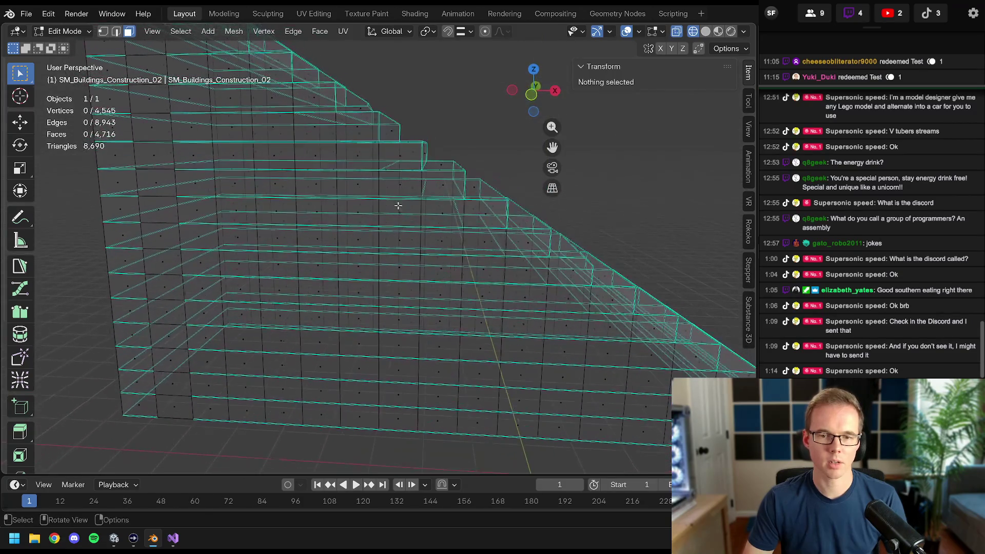
left_click(403, 163)
middle_click_drag(402, 164, 397, 213)
key("KP_7")
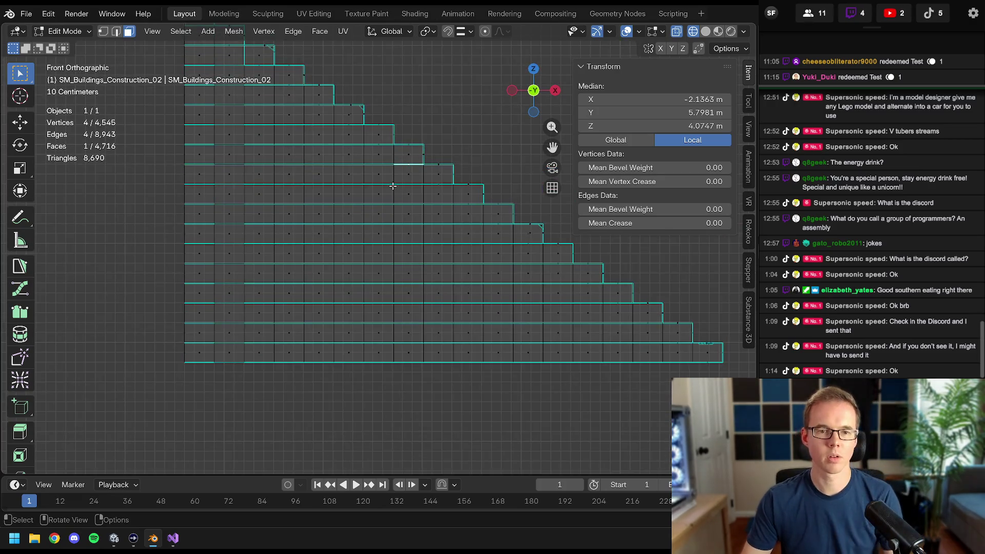
scroll(397, 212, "up", 3)
scroll(447, 231, "up", 2)
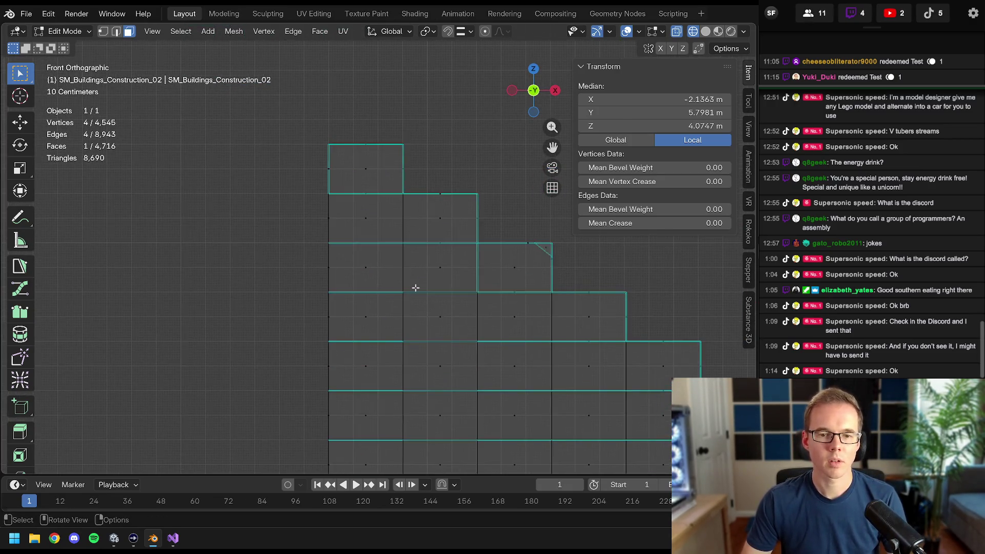
key("alt+a")
- Circle-select the stray faces along the step edges down the staircase
key("c")
left_click(362, 194)
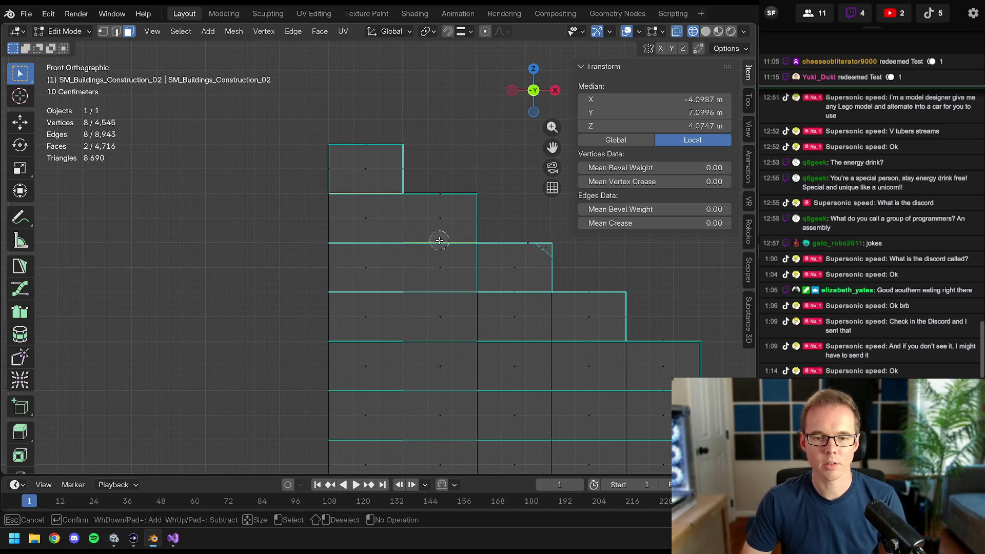
middle_click_drag(531, 310, 370, 293, "shift")
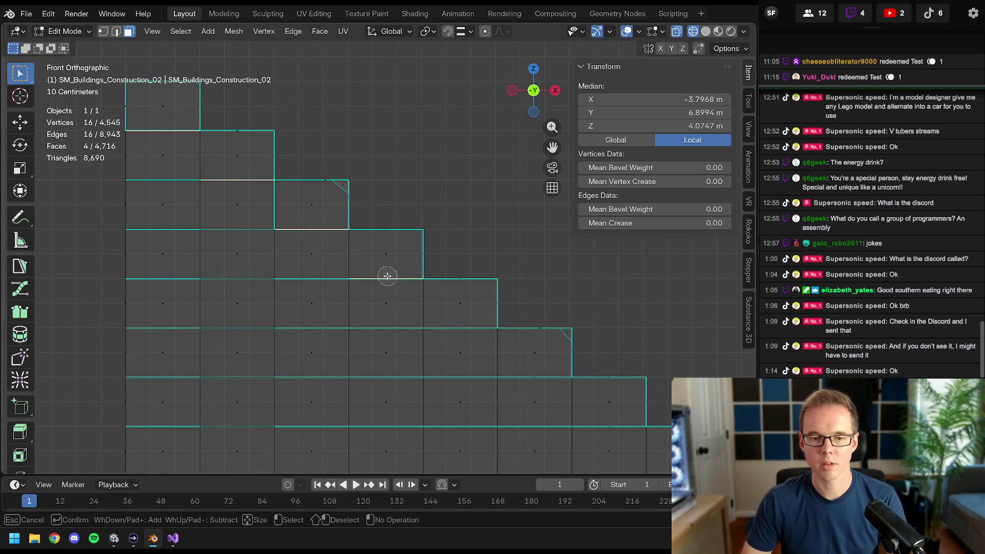
middle_click_drag(571, 400, 286, 236, "shift")
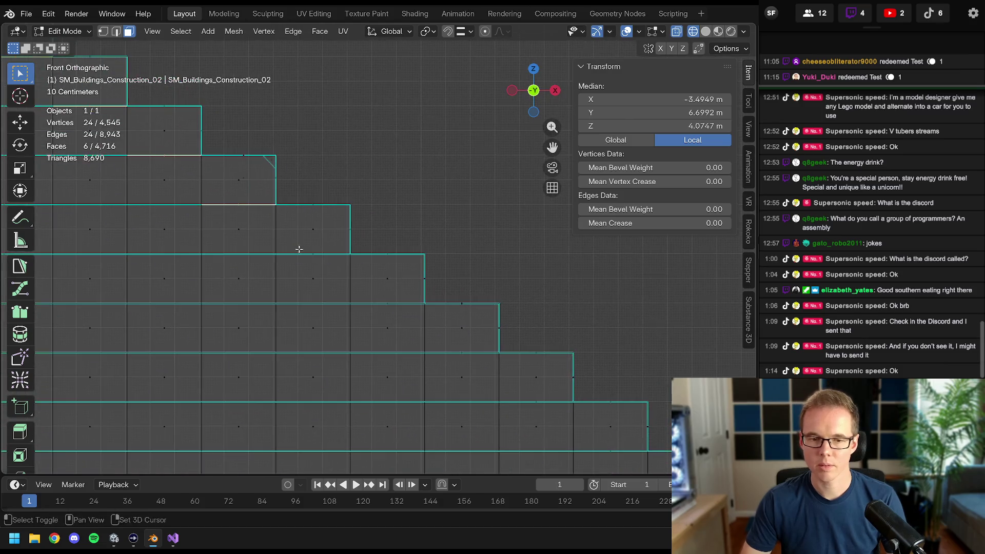
key("c")
left_click(523, 391)
middle_click_drag(390, 306, 386, 272, "shift")
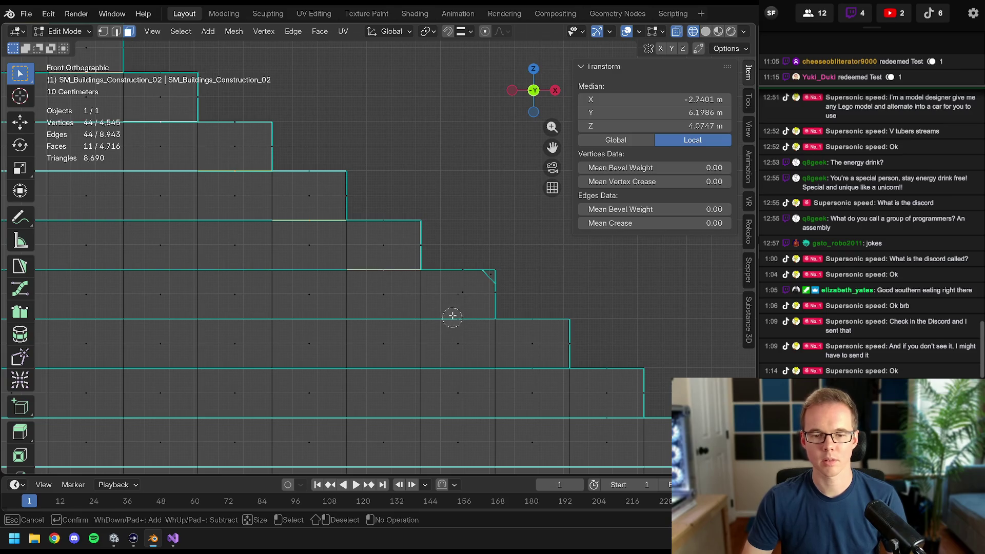
key("Escape")
middle_click_drag(378, 279, 362, 283, "shift")
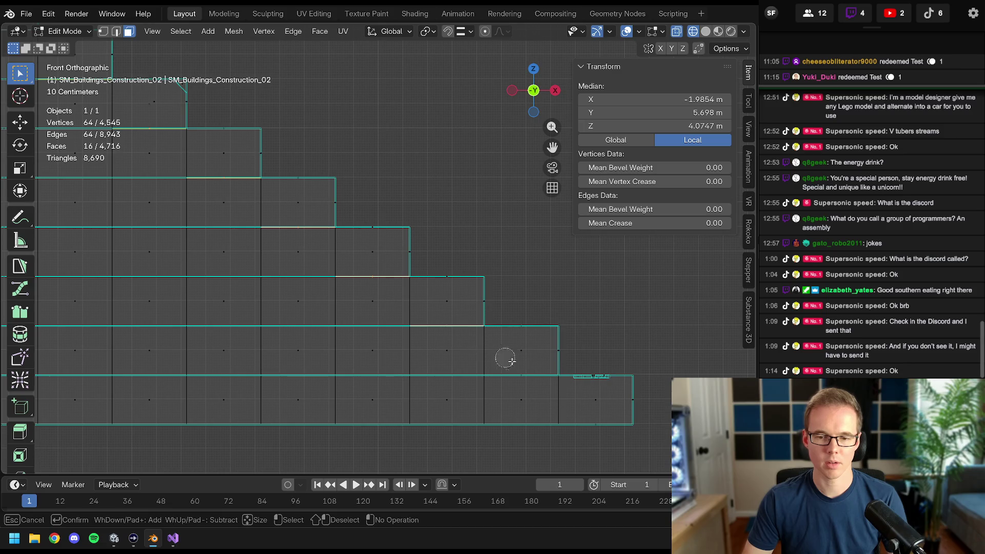
key("Escape")
- Delete the selected stray faces, undoing once to recheck before deleting again
key("x")
left_click(627, 349)
mouse_move(627, 348)
middle_mouse_down()
mouse_move(424, 251)
mouse_move(420, 287)
middle_mouse_up()
key("ctrl+z")
mouse_move(420, 342)
middle_mouse_down()
mouse_move(426, 318)
mouse_move(294, 247)
mouse_move(319, 252)
mouse_move(358, 204)
mouse_move(355, 191)
mouse_move(359, 198)
middle_mouse_up()
key("x")
left_click(424, 319)
scroll(295, 248, "up", 3)
key("z")
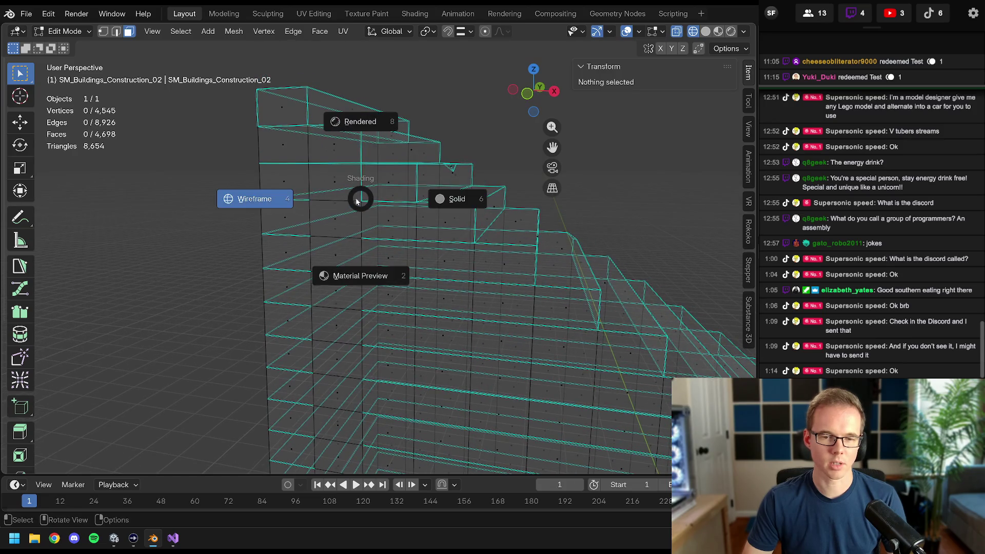
- Show the stairs as wireframe from the front and switch to edge selection
left_click(276, 198)
key("KP_1")
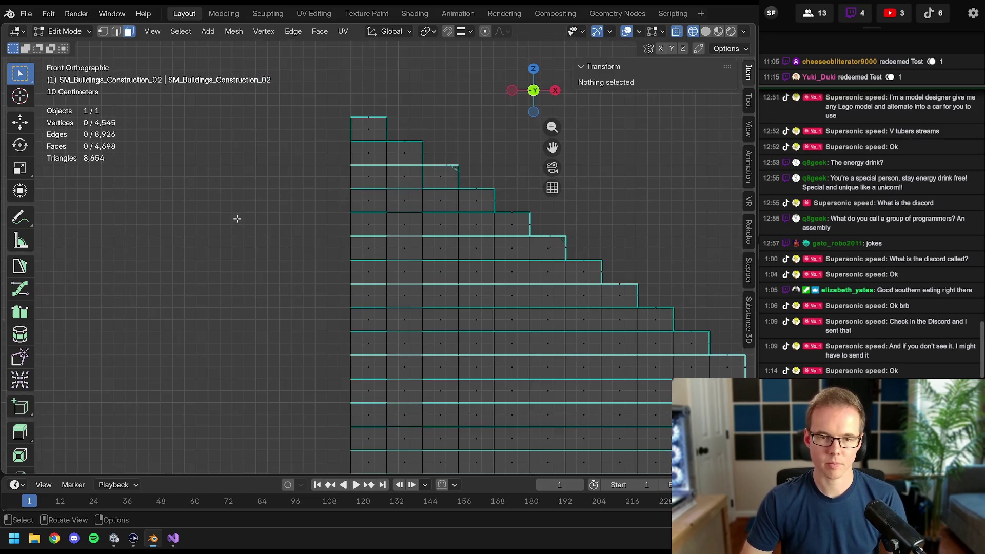
scroll(242, 213, "down", 2)
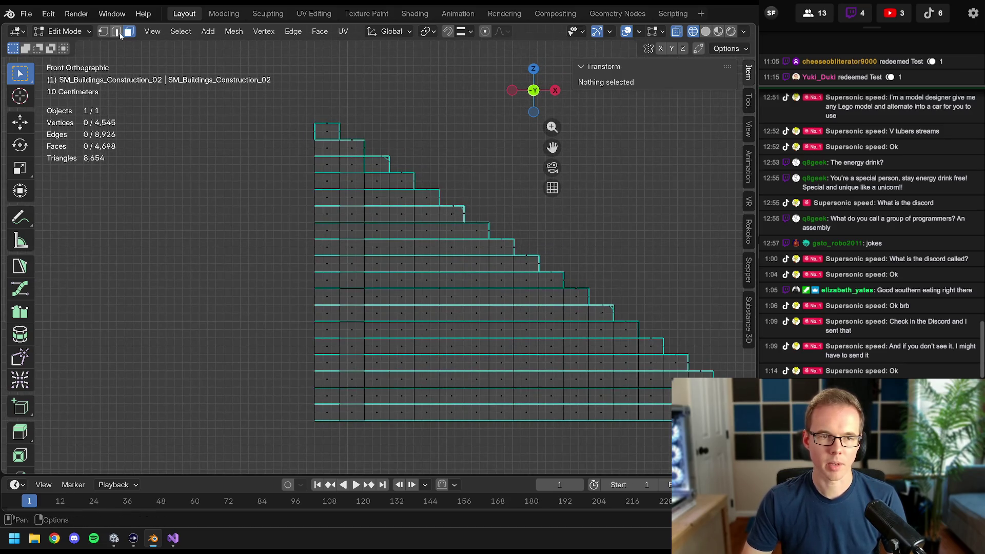
middle_click_drag(347, 205, 327, 183, "shift")
left_click_drag(235, 128, 287, 457)
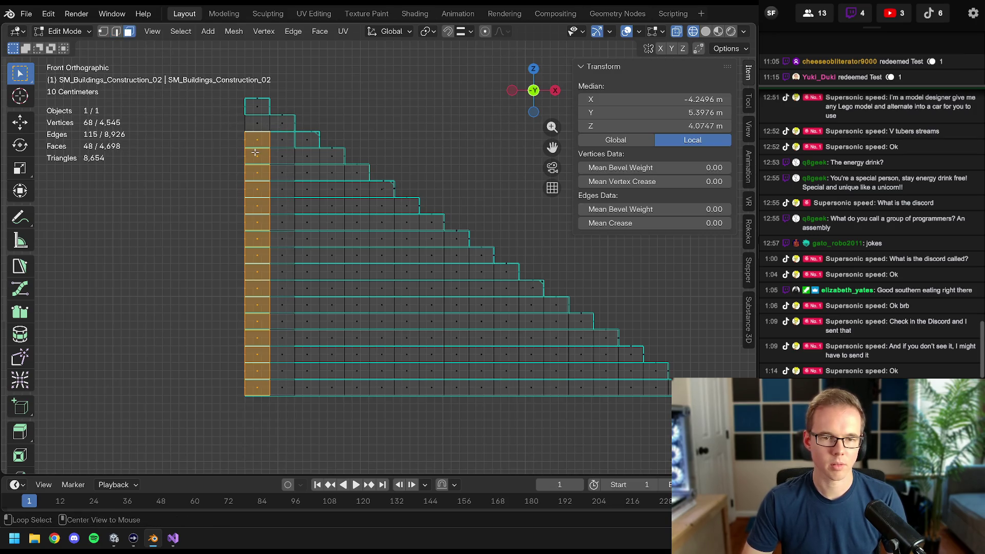
key("alt+a")
left_click_drag(250, 129, 287, 449)
key("2")
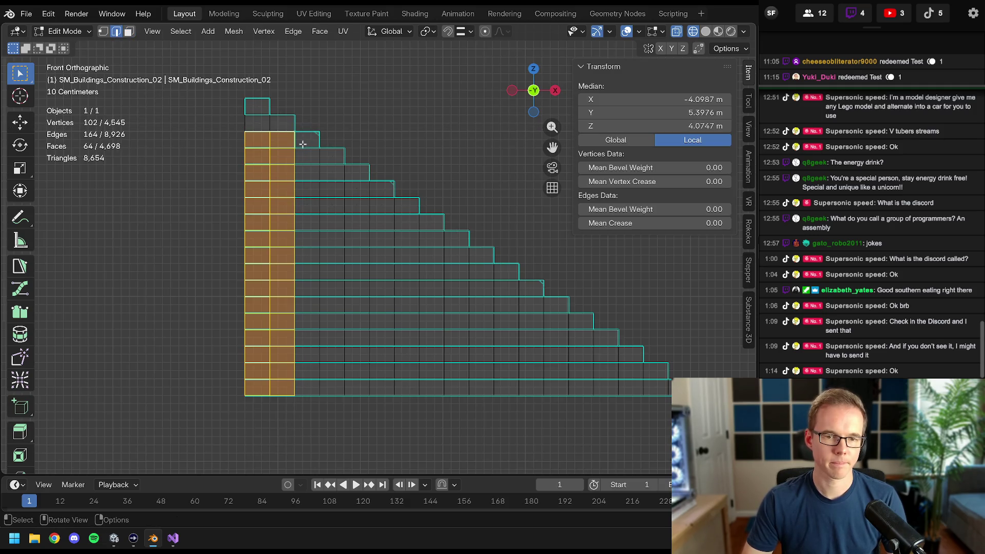
key("alt+a")
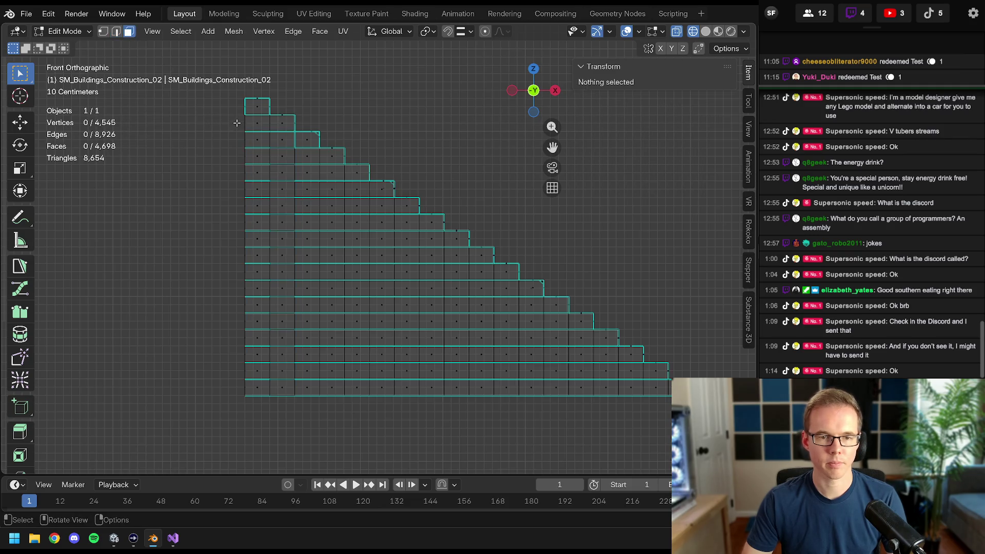
- Box-select the inner columns of faces across the stair profile
left_click_drag(237, 118, 262, 421)
key("b")
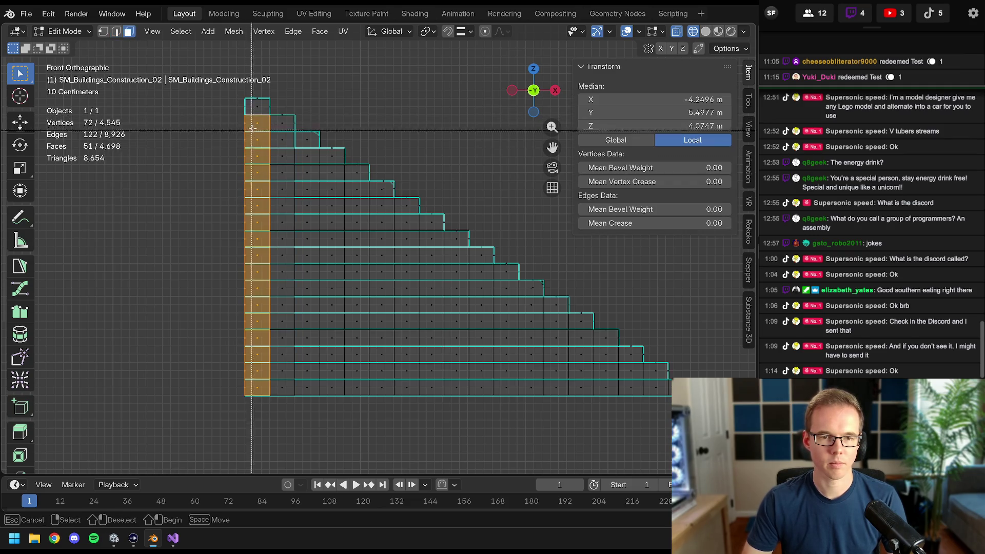
key("b")
mouse_move(259, 134)
left_mouse_down()
mouse_move(296, 423)
mouse_move(335, 152)
left_mouse_up()
key("b")
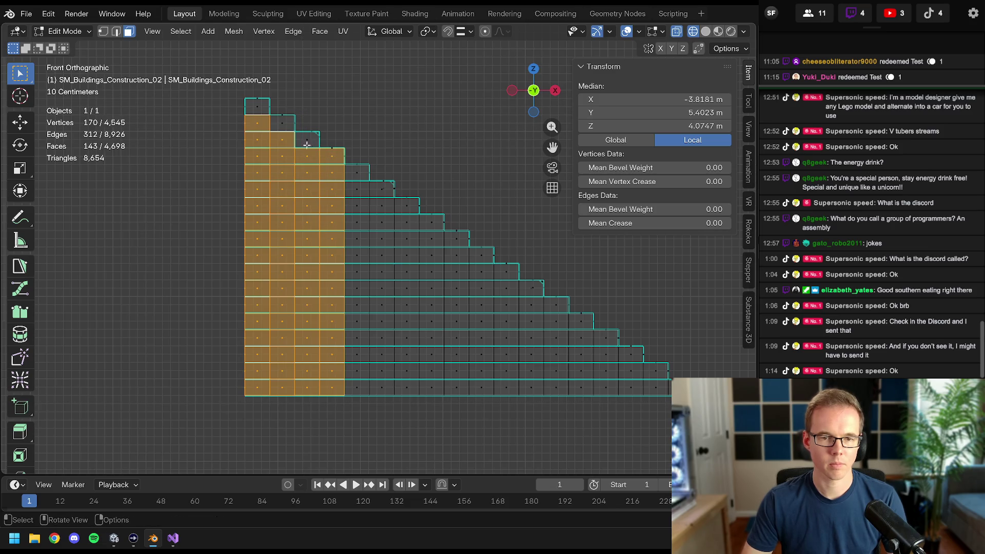
middle_click_drag(304, 143, 337, 161)
key("b")
left_click_drag(351, 182, 363, 292)
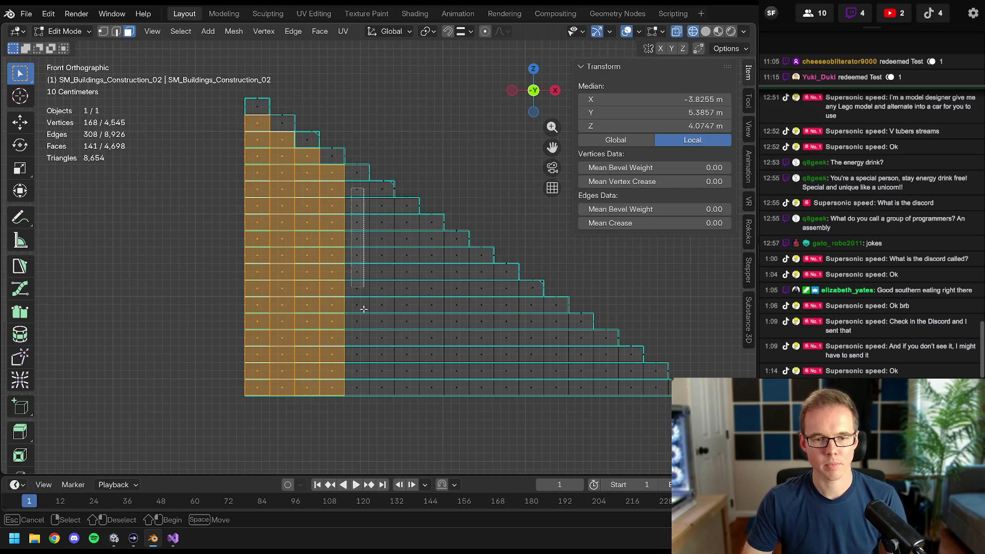
left_click_drag(359, 407, 359, 408)
mouse_move(373, 201)
left_mouse_down()
mouse_move(385, 394)
mouse_move(463, 396)
left_mouse_up()
mouse_move(484, 350)
left_mouse_down()
mouse_move(495, 303)
mouse_move(514, 370)
left_mouse_up()
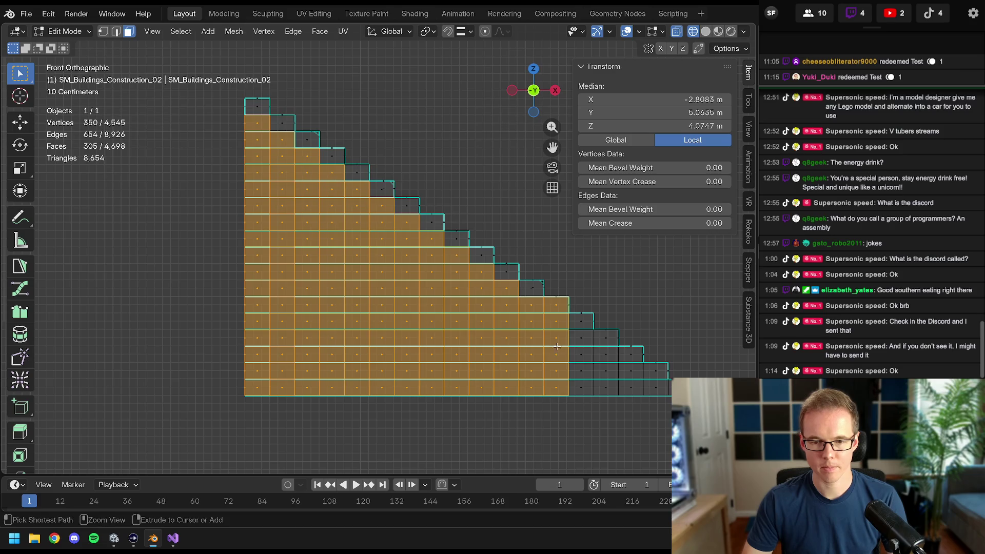
- Clear sharp marks from the selected inner edges (undoing a mistaken Ctrl+X) and deselect
key("ctrl+x")
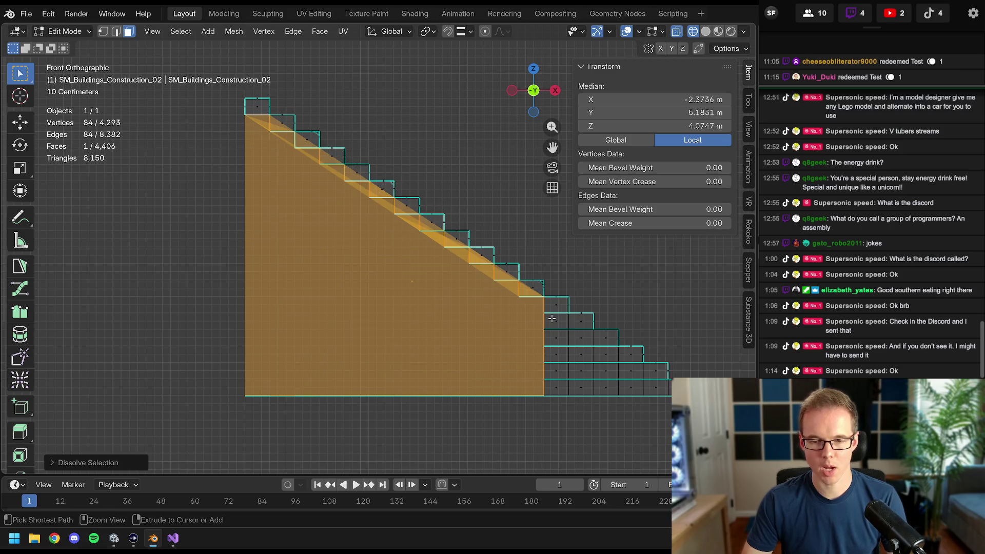
key("ctrl+z")
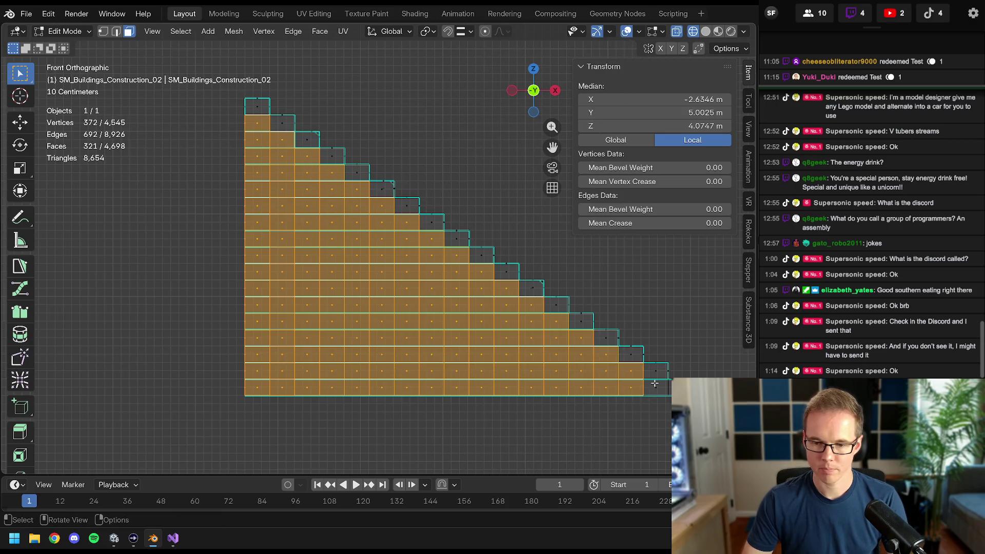
scroll(559, 329, "up", 1, "shift")
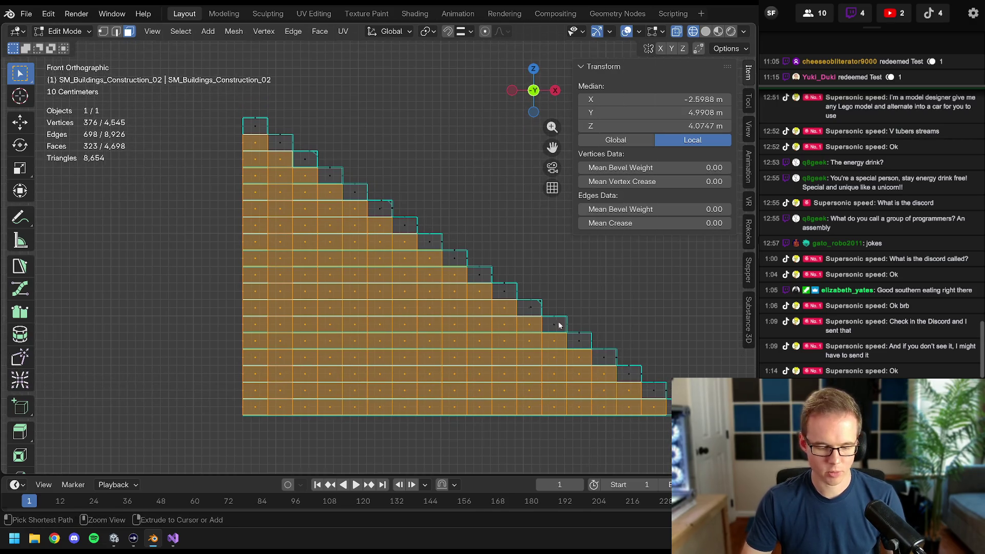
key("ctrl+e")
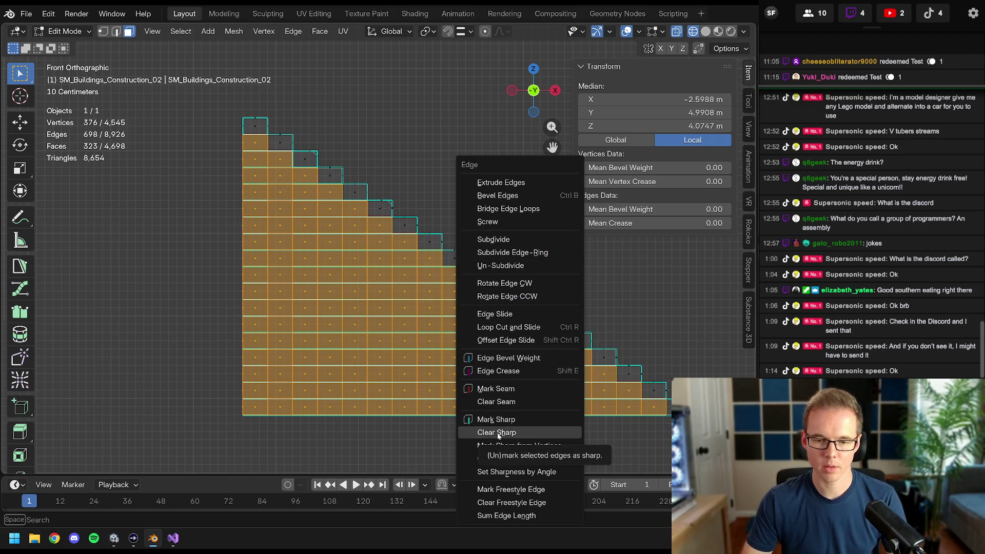
left_click(497, 433)
left_click(523, 278)
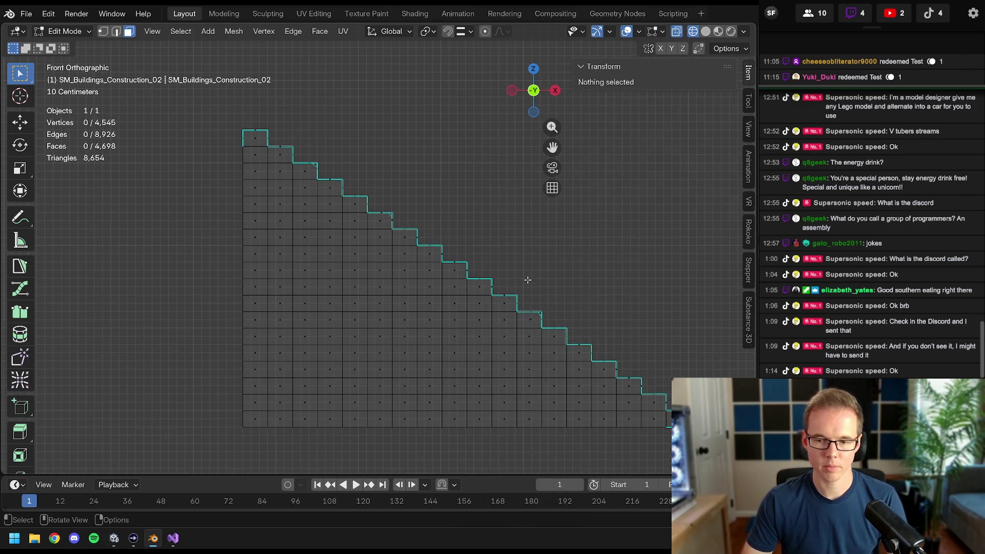
scroll(332, 215, "up", 2)
scroll(523, 377, "up", 3)
scroll(439, 308, "up", 2)
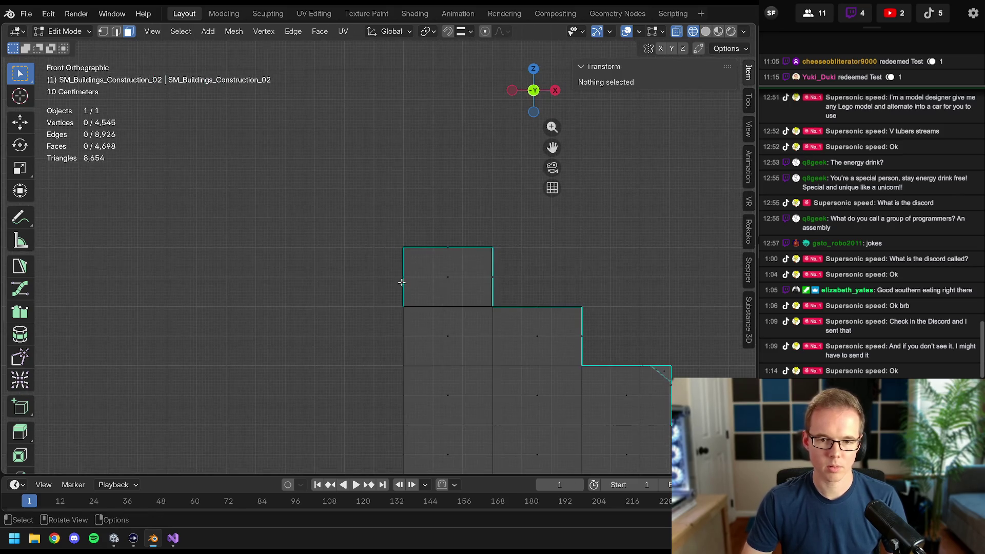
- Clear sharpness from the stray edge on the top step's left side and deselect
left_click(433, 298)
key("ctrl+e")
left_click(433, 299)
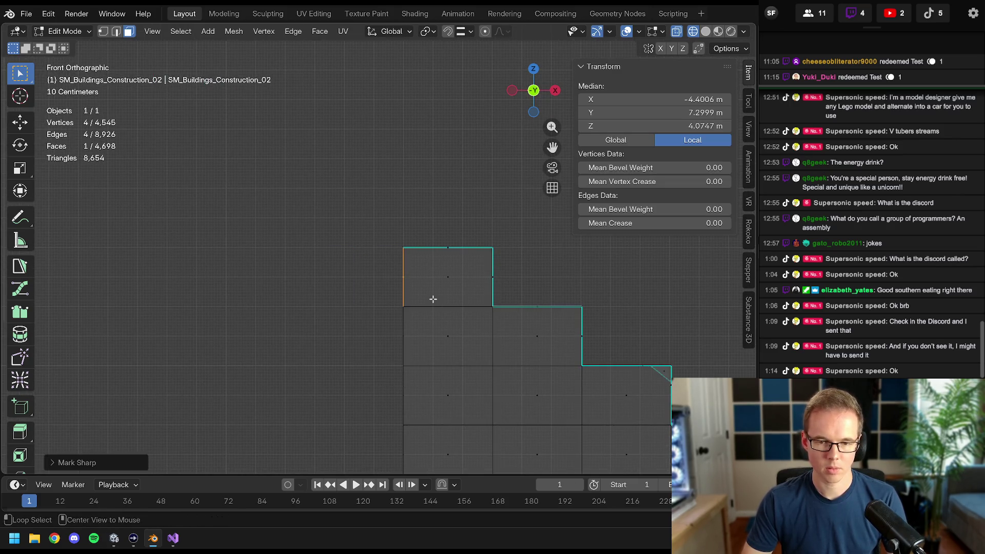
key("alt+a")
scroll(575, 398, "down", 2)
mouse_move(574, 398)
middle_mouse_down("shift")
mouse_move(511, 324)
mouse_move(397, 296)
middle_mouse_up("shift")
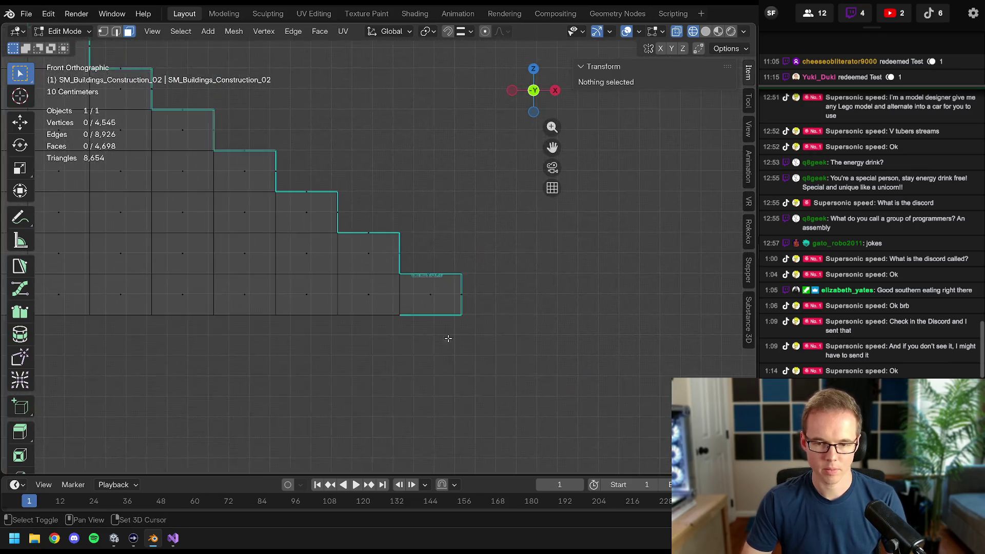
left_click_drag(397, 296, 450, 338)
key("a")
key("alt+a")
left_click_drag(393, 296, 443, 344)
- Clear sharpness from a short edge at the step base
middle_click_drag(416, 311, 420, 319)
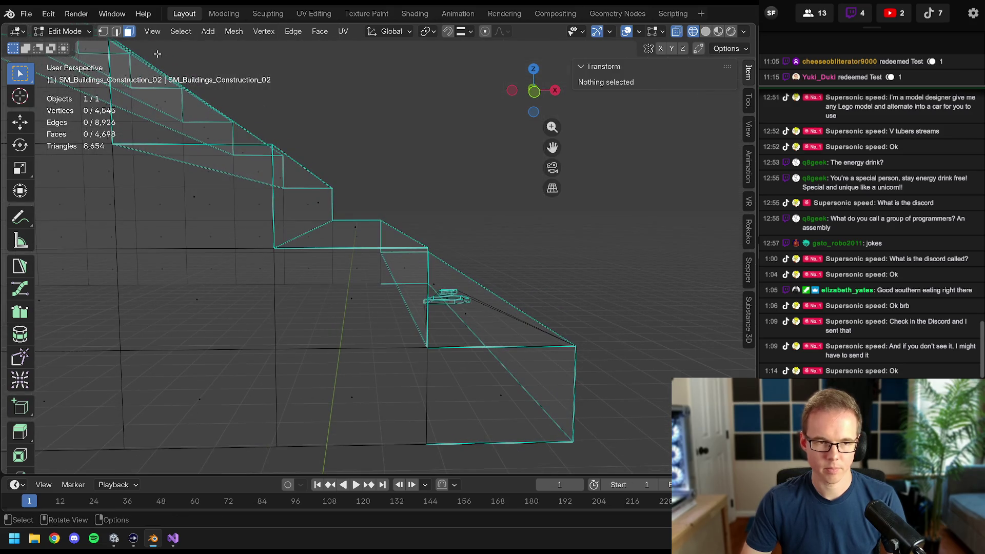
left_click(405, 283)
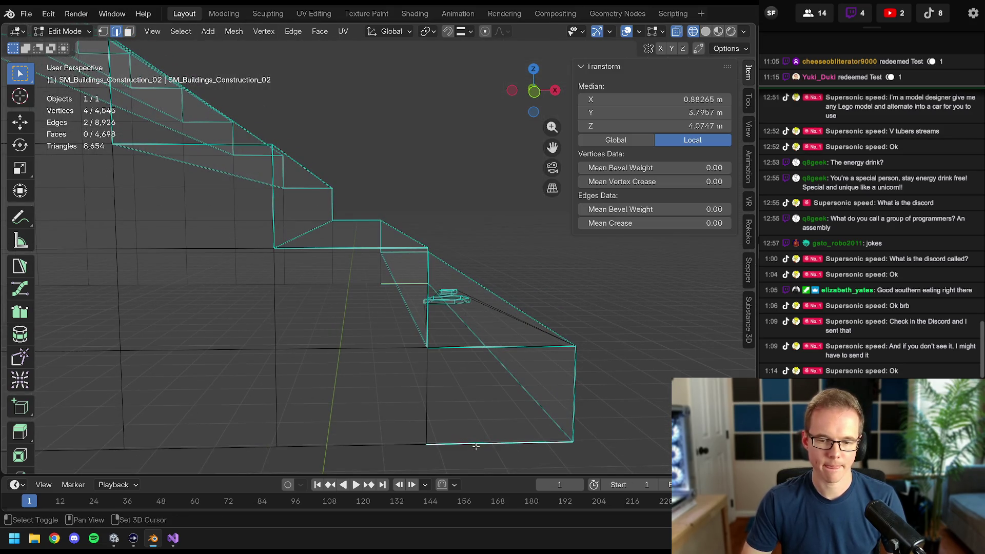
key("ctrl+e")
left_click(464, 432)
middle_click_drag(502, 403, 459, 392)
- Check the whole building in solid shading and return to editing the stair mesh
key("Tab")
mouse_move(367, 288)
middle_mouse_down()
mouse_move(357, 312)
mouse_move(402, 364)
mouse_move(359, 347)
mouse_move(446, 337)
middle_mouse_up()
key("z")
left_click(401, 310)
key("Tab")
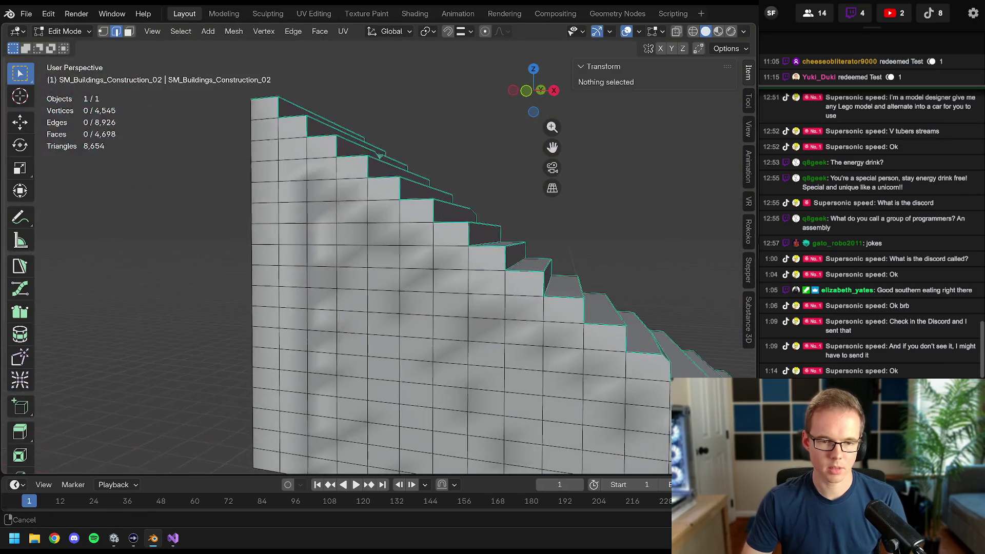
key("Tab")
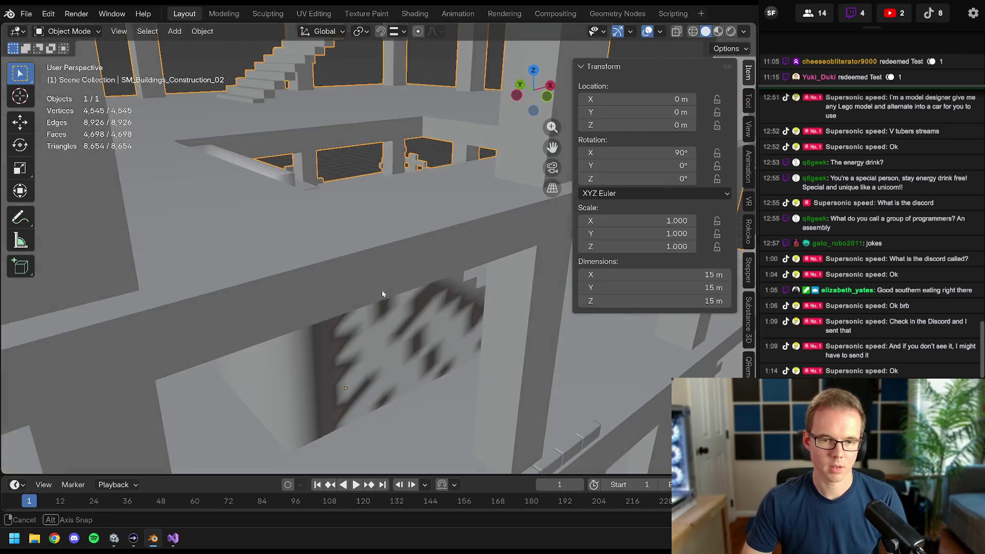
key("Tab")
- Select the entire stair mesh and bring up the edge operations
left_click(363, 276)
key("a")
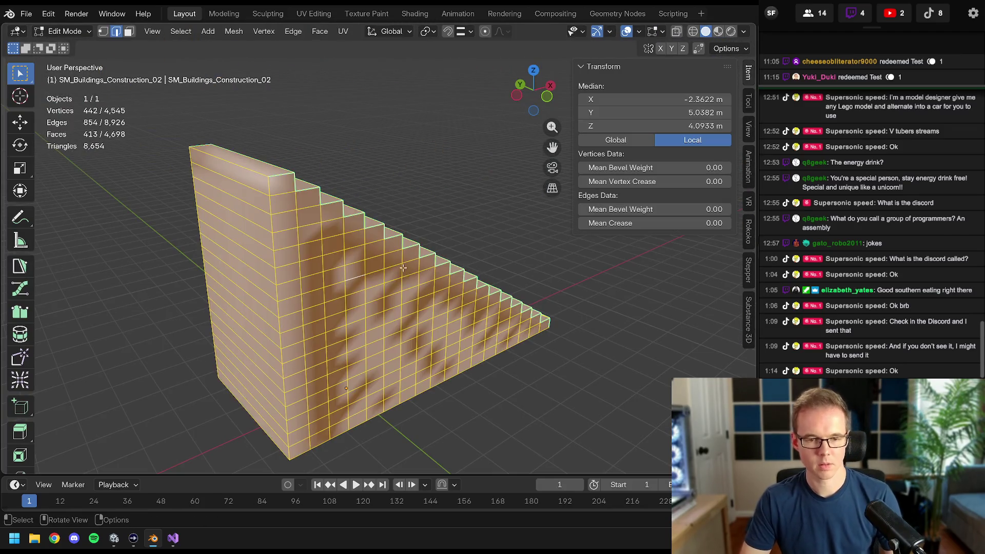
middle_click_drag(401, 267, 402, 300)
key("ctrl+e")
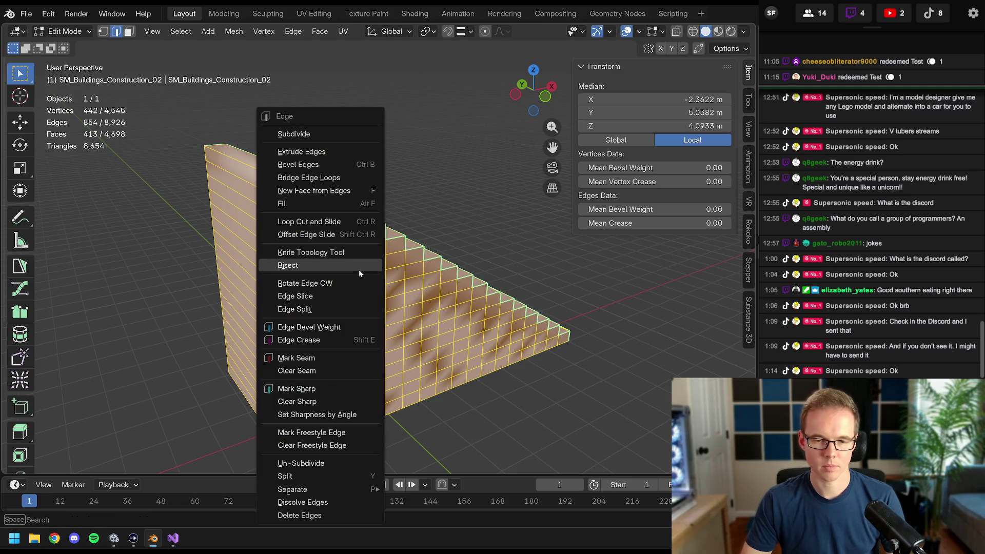
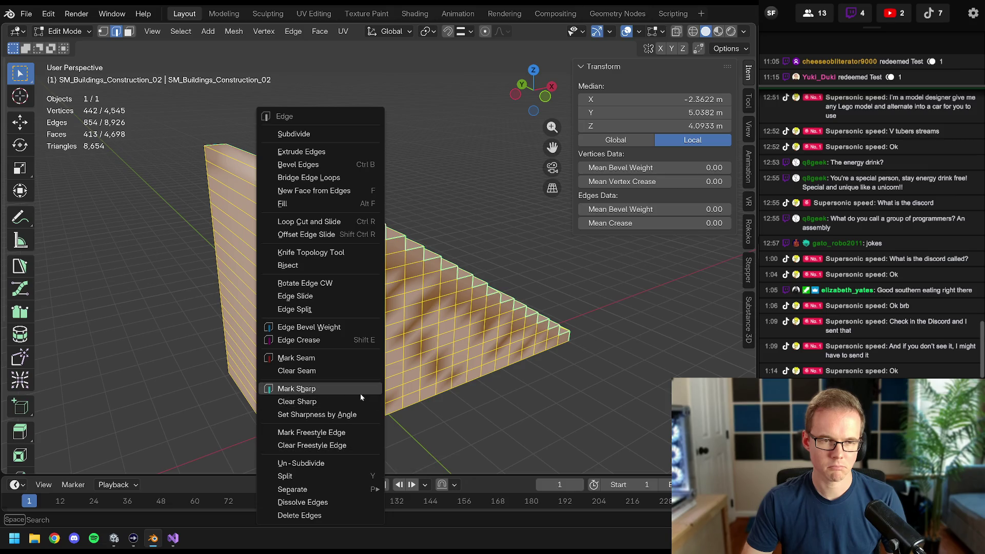
- Apply Shade Smooth to the stair faces in face select mode
left_click(129, 31)
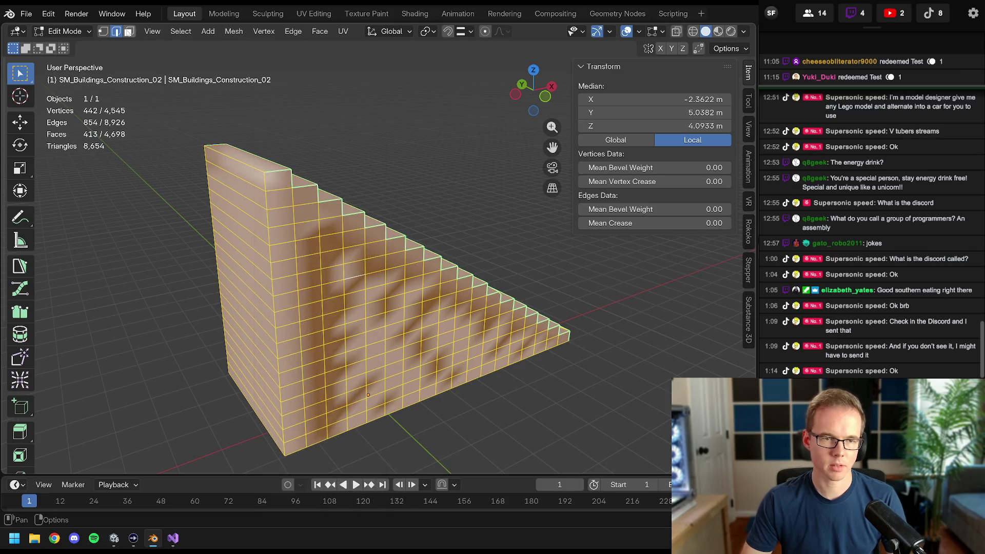
key("ctrl+f")
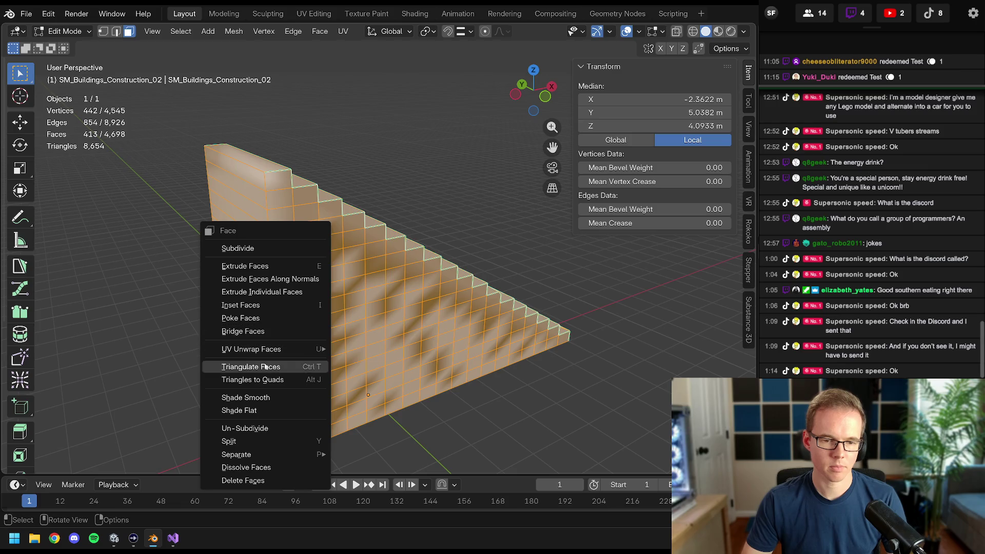
left_click(250, 402)
middle_click_drag(250, 410, 424, 279)
- Select the whole linked stair mesh and recalculate its normals to face outside
key("alt+a")
scroll(376, 295, "up", 3)
left_click(352, 235)
scroll(352, 235, "up", 3)
mouse_move(352, 235)
middle_mouse_down()
mouse_move(314, 207)
mouse_move(367, 257)
middle_mouse_up()
key("ctrl+l")
key("alt+n")
left_click(317, 226)
scroll(367, 257, "up", 1)
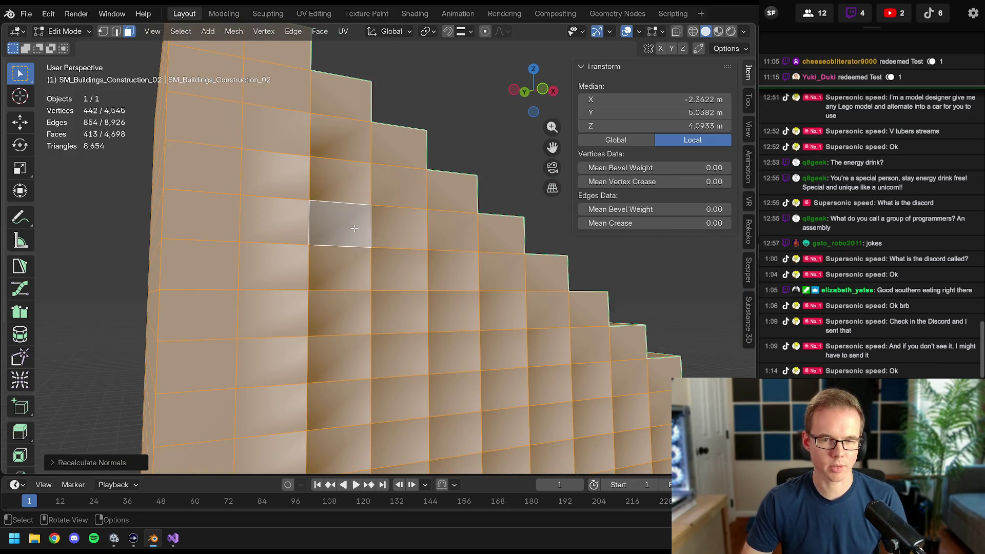
- Inspect the stair tops from the building's left side, deselect and return to object mode
key("ctrl+e")
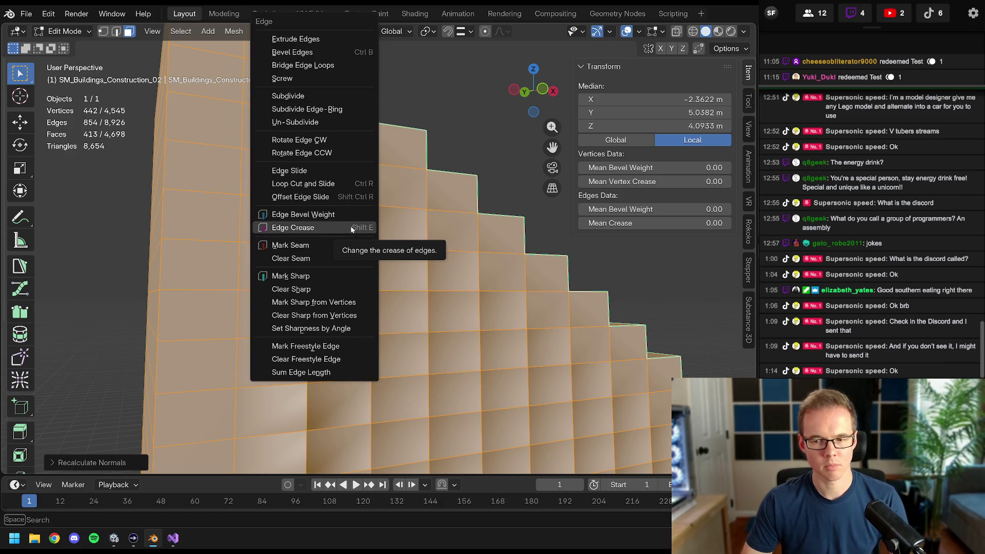
key("Tab")
key("Tab")
middle_click_drag(437, 256, 681, 366)
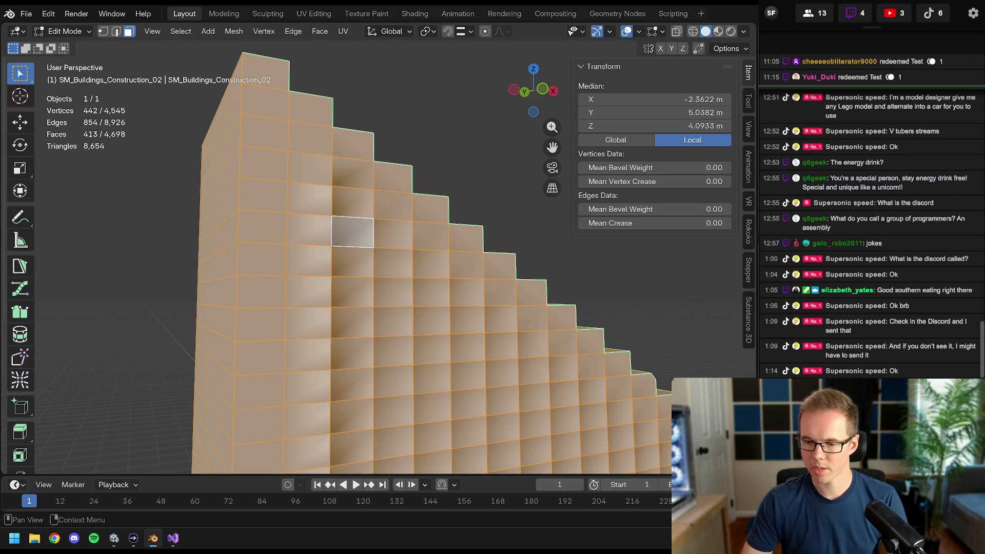
middle_click_drag(412, 276, 462, 247)
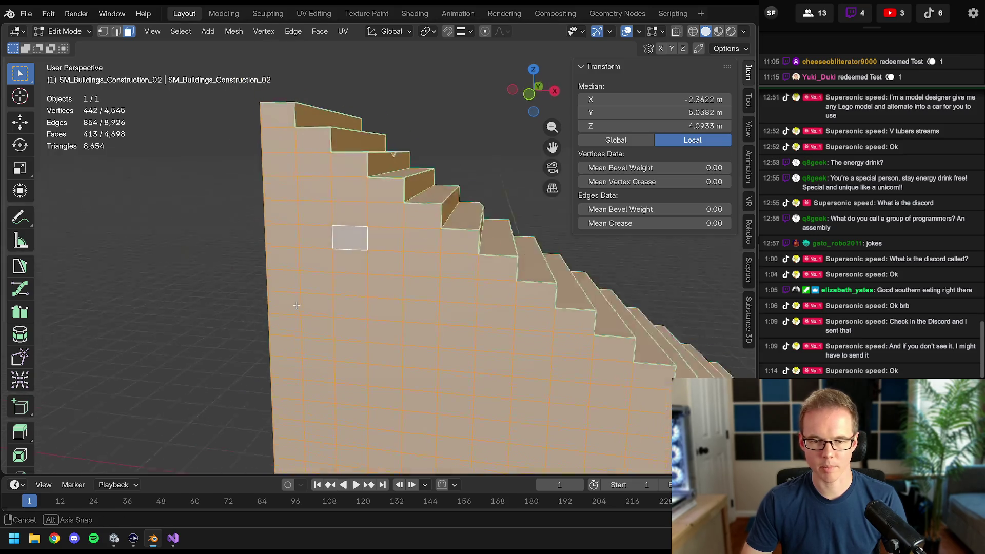
scroll(412, 277, "down", 3)
key("alt+a")
key("Tab")
scroll(411, 276, "up", 5)
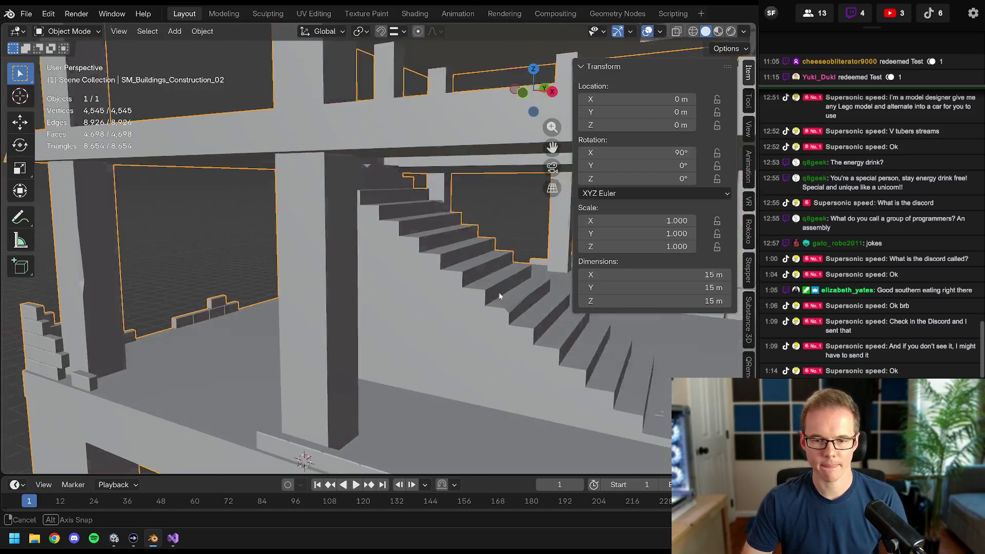
- Inspect the staircase in and out of edit mode, then save the collider .blend with Ctrl+S
mouse_move(412, 277)
middle_mouse_down()
mouse_move(304, 224)
mouse_move(452, 248)
mouse_move(338, 286)
mouse_move(387, 260)
mouse_move(436, 265)
mouse_move(387, 229)
mouse_move(437, 221)
mouse_move(415, 212)
mouse_move(371, 386)
mouse_move(367, 321)
mouse_move(424, 297)
mouse_move(427, 268)
mouse_move(369, 331)
mouse_move(313, 346)
mouse_move(446, 321)
mouse_move(675, 222)
mouse_move(609, 259)
mouse_move(418, 248)
mouse_move(447, 203)
mouse_move(353, 255)
mouse_move(418, 270)
mouse_move(359, 297)
mouse_move(298, 236)
middle_mouse_up()
key("Tab")
middle_click_drag(104, 35, 370, 232)
key("Tab")
scroll(385, 247, "up", 5)
scroll(408, 251, "down", 5)
mouse_move(449, 203)
middle_mouse_down()
mouse_move(387, 212)
mouse_move(355, 236)
middle_mouse_up()
key("Tab")
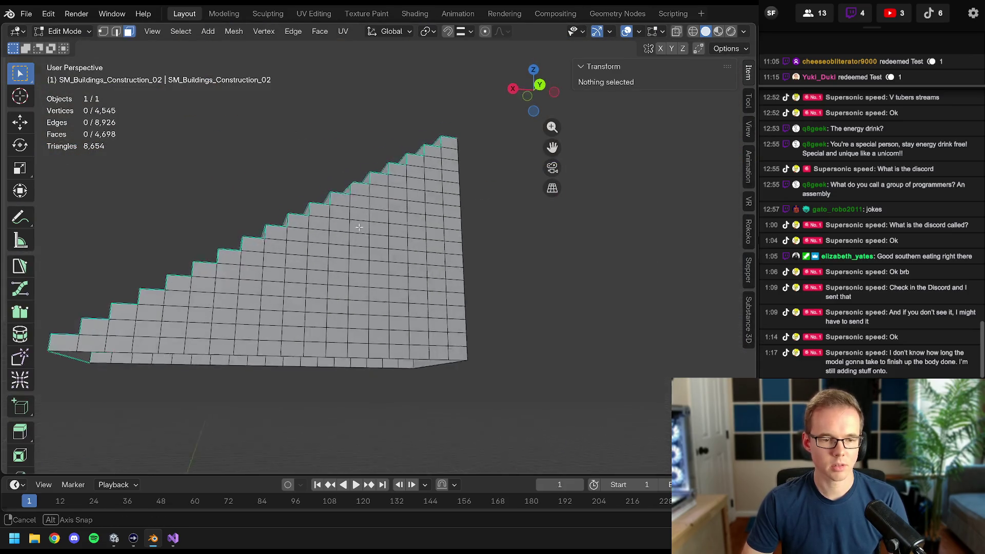
key("Tab")
scroll(355, 231, "up", 5)
scroll(355, 231, "down", 5)
mouse_move(374, 301)
middle_mouse_down()
mouse_move(374, 264)
mouse_move(355, 260)
mouse_move(375, 259)
middle_mouse_up()
key("ctrl+s")
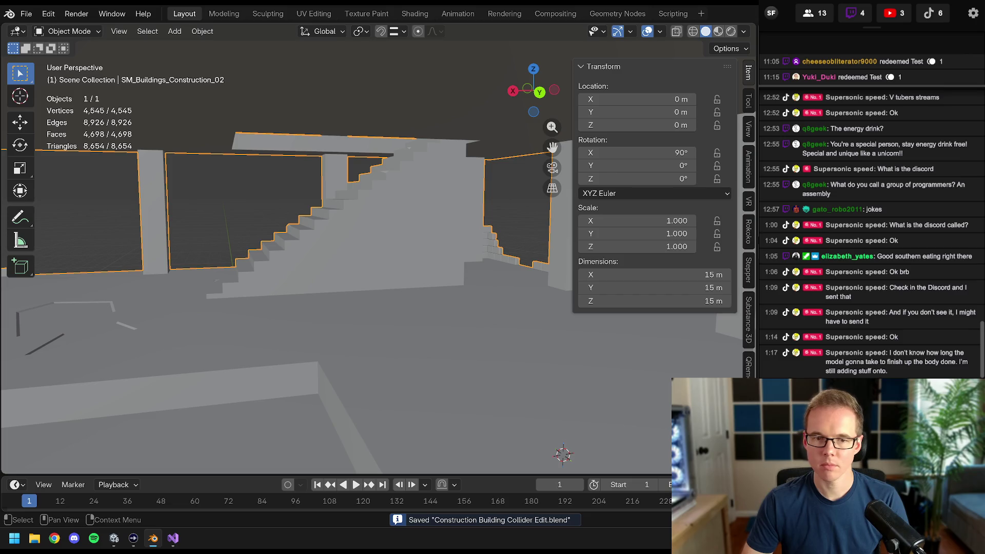
- Unhide all scene objects and merge the wedge ramp's vertices by distance
key("alt+h")
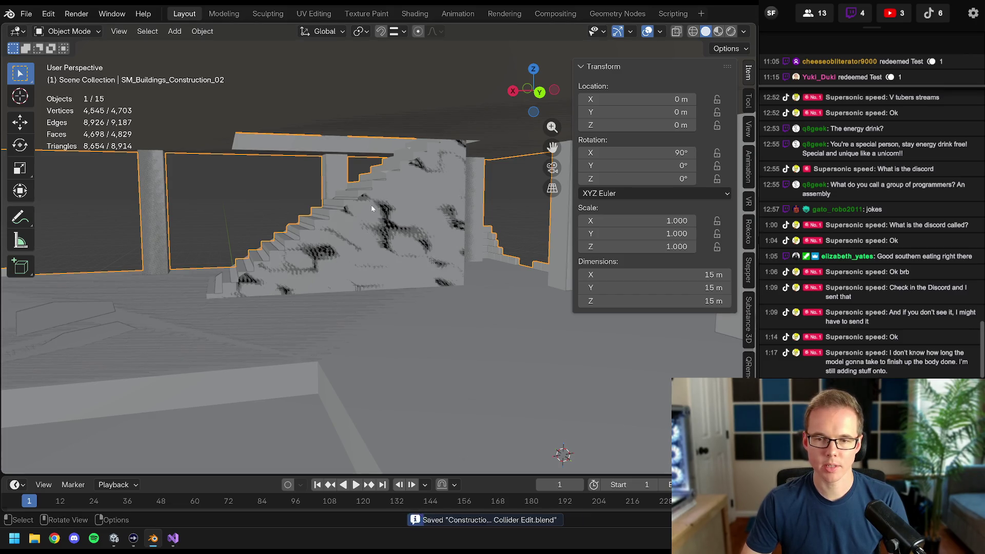
scroll(356, 207, "up", 5)
middle_click_drag(357, 207, 377, 231)
left_click(347, 166)
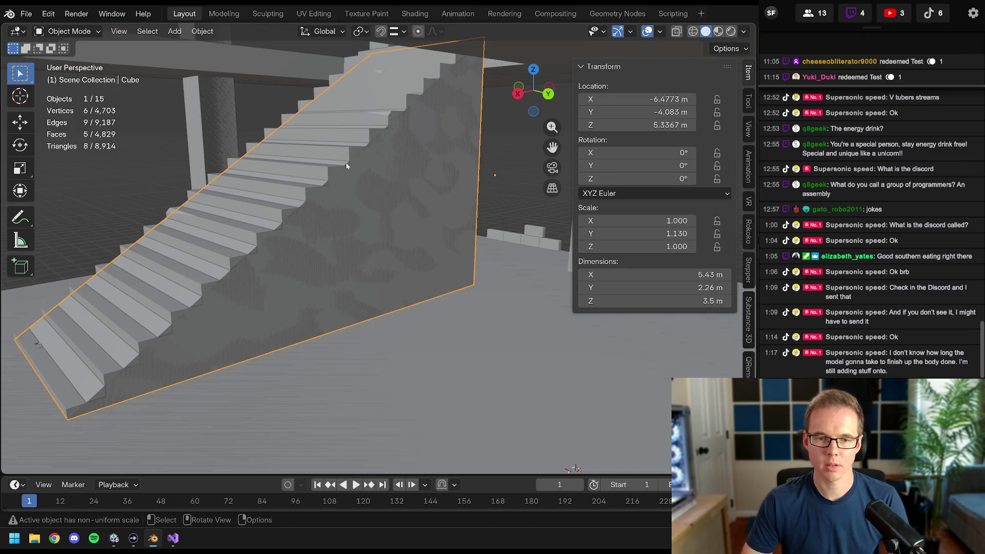
middle_click_drag(333, 198, 349, 213)
key("Tab")
key("m")
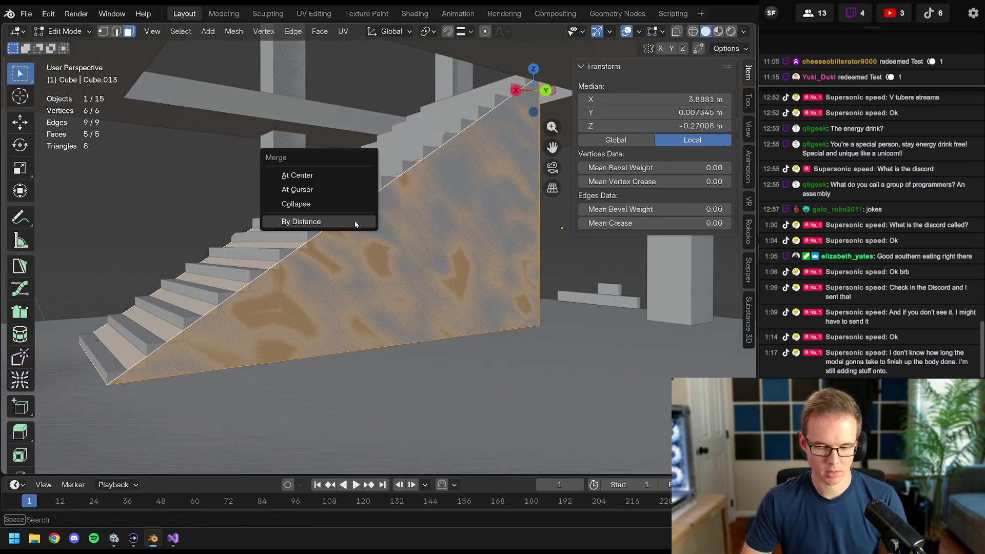
left_click(356, 222)
key("Tab")
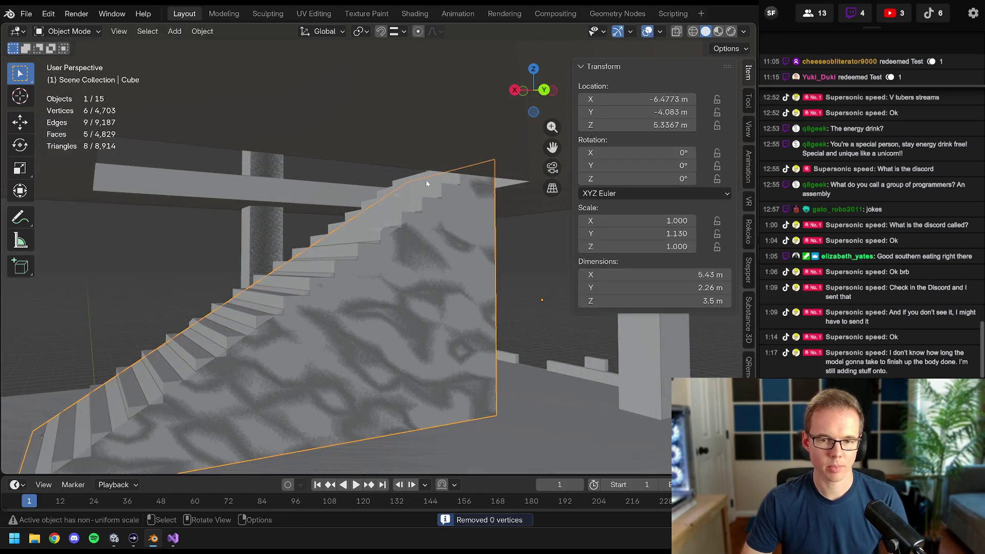
- Select all geometry of the building mesh and merge its vertices by distance
middle_click_drag(355, 221, 423, 202)
left_click(423, 201)
key("Tab")
key("a")
key("m")
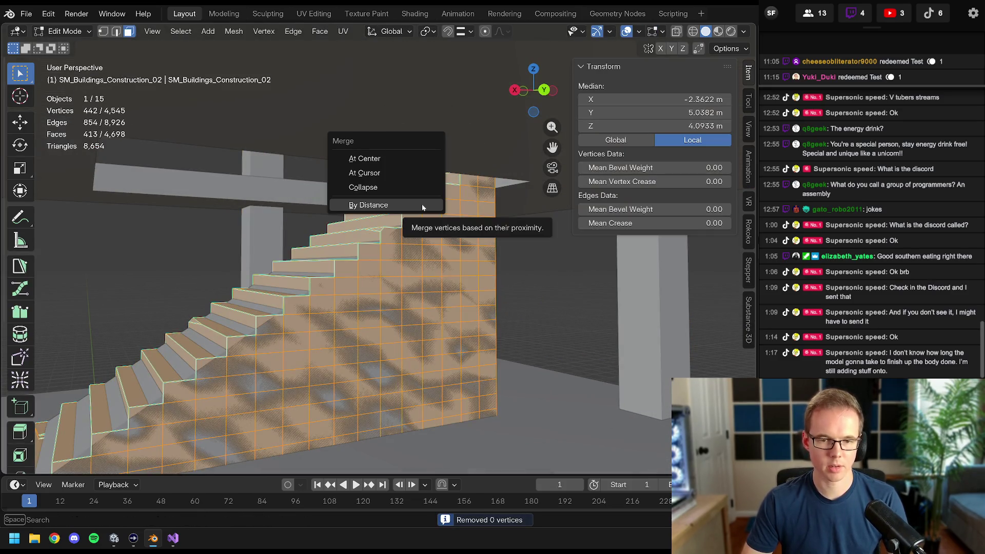
left_click(422, 206)
scroll(422, 207, "down", 5)
- Re-run Merge by Distance on the full building mesh, return to object mode and select the wedge ramp
key("alt+a")
key("a")
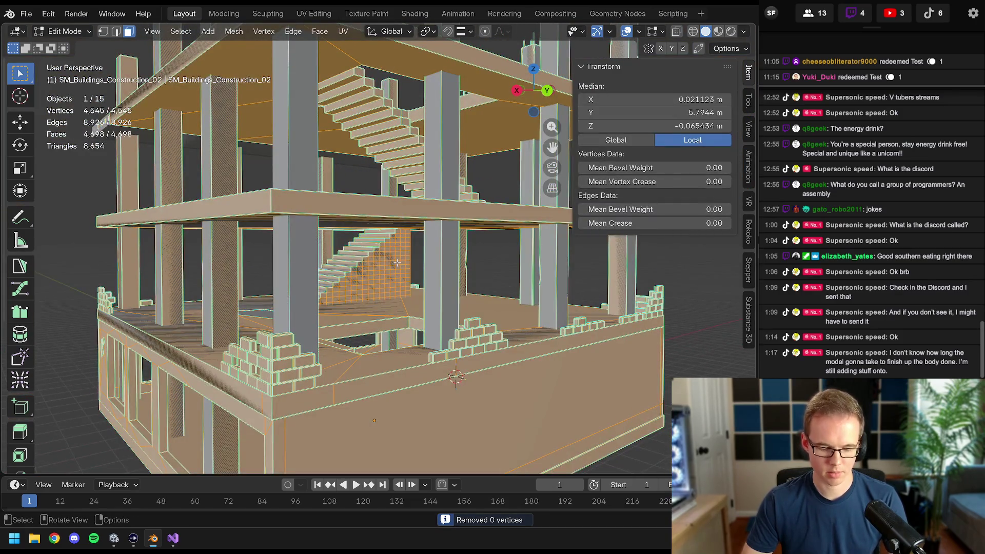
key("m")
left_click(396, 263)
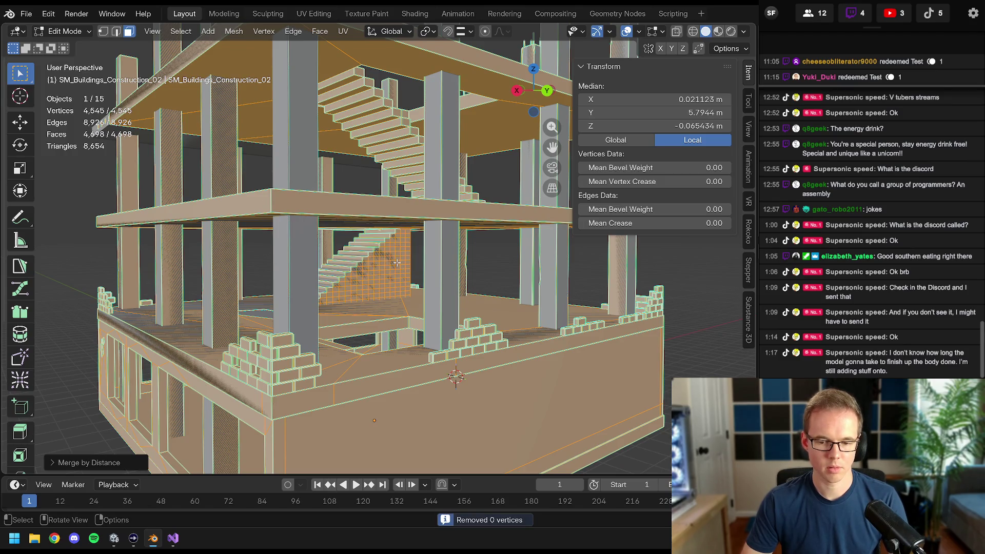
key("alt+a")
middle_click_drag(396, 262, 363, 273)
key("Tab")
left_click(367, 265)
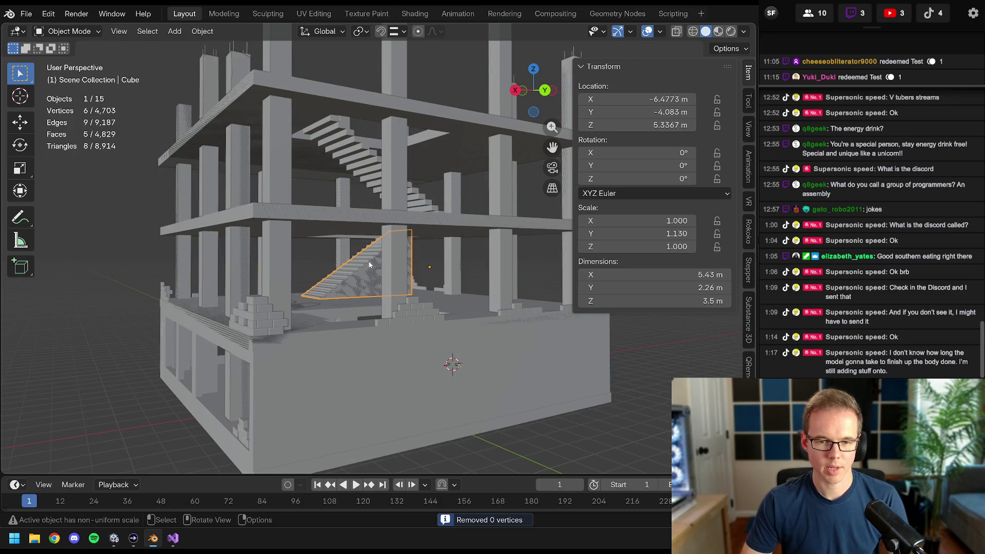
- Check the building's stairs from low views, then switch to Unity and start Play mode
left_click(367, 261)
mouse_move(380, 253)
middle_mouse_down()
mouse_move(348, 264)
mouse_move(392, 251)
mouse_move(379, 288)
mouse_move(400, 395)
mouse_move(311, 438)
middle_mouse_up()
scroll(379, 289, "up", 5)
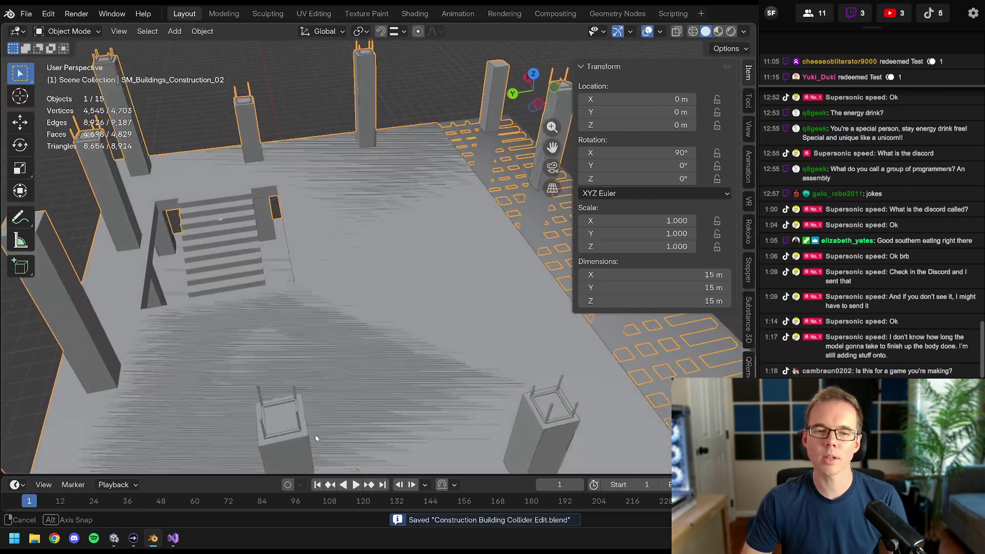
mouse_move(306, 304)
middle_mouse_down()
mouse_move(289, 221)
mouse_move(383, 262)
middle_mouse_up()
scroll(383, 263, "up", 4)
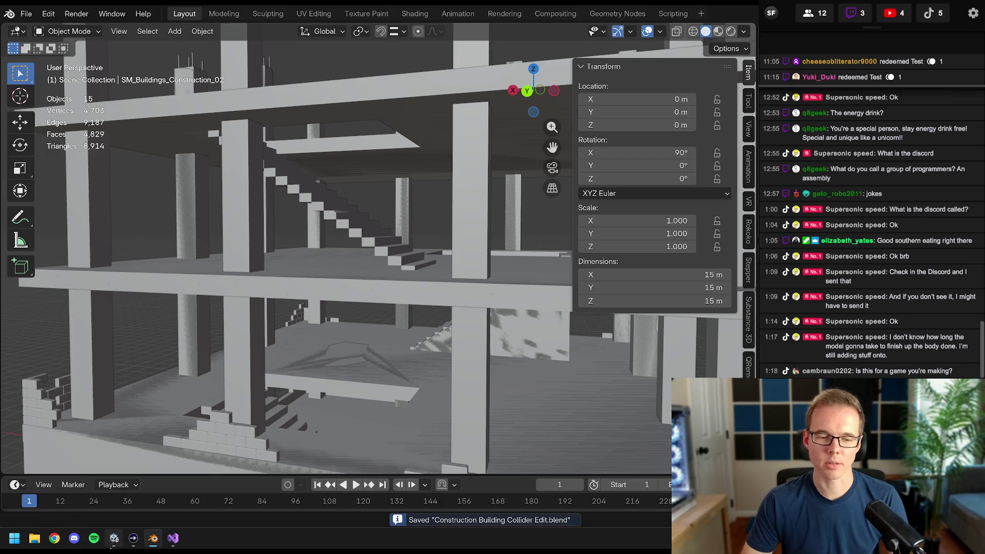
key("alt+Tab")
left_click(478, 22)
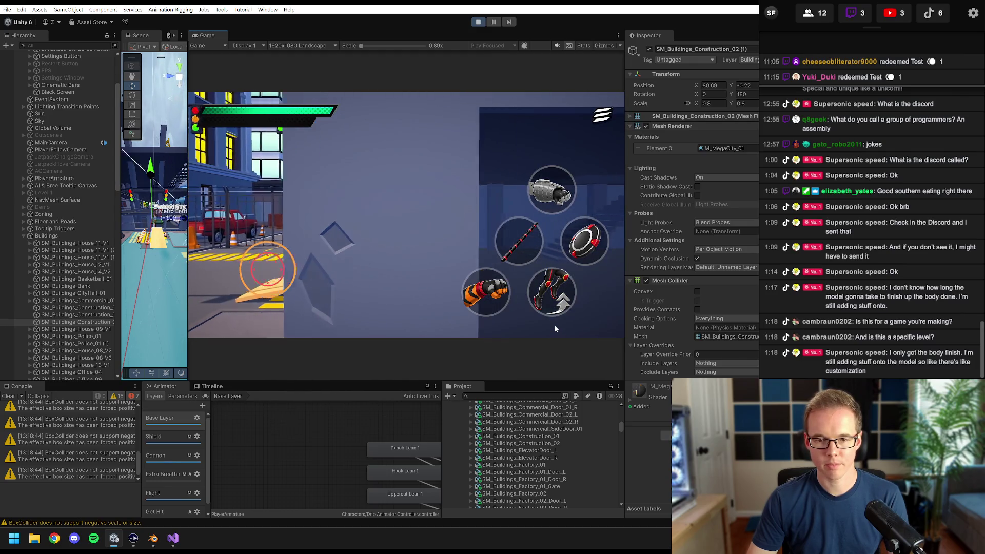
- Play-test jumping in the level, stop Play, switch back to Blender and select the staircase
left_click(562, 300)
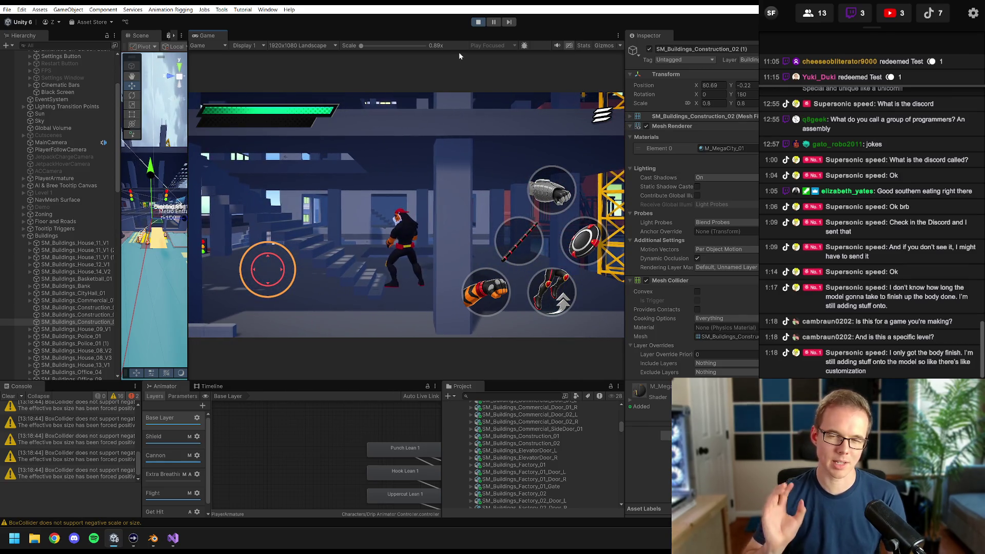
left_click(479, 22)
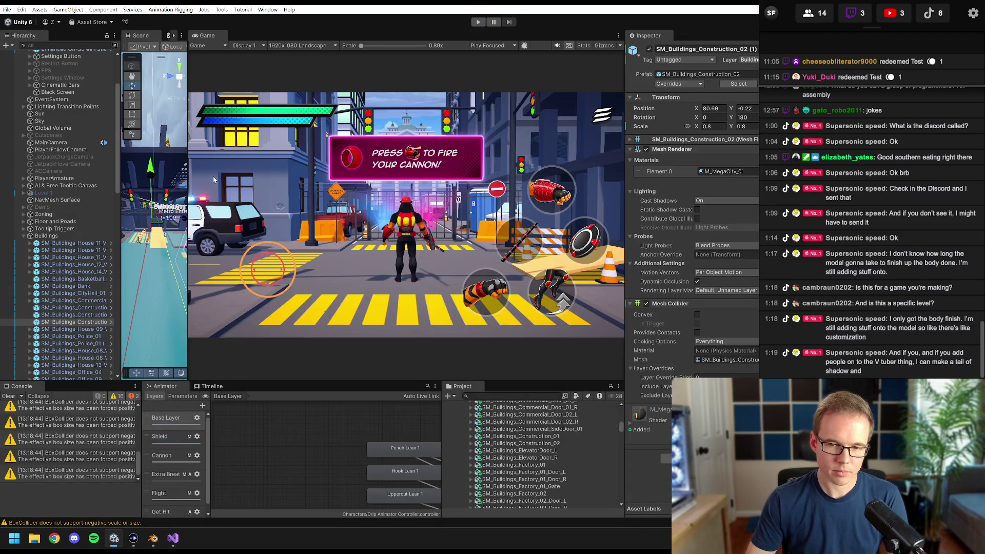
left_click(154, 538)
mouse_move(361, 231)
middle_mouse_down()
mouse_move(394, 255)
mouse_move(285, 190)
mouse_move(451, 239)
middle_mouse_up()
left_click(285, 190)
- Isolate the staircase with Shift+H and select its whole linked mesh in edit mode
key("Tab")
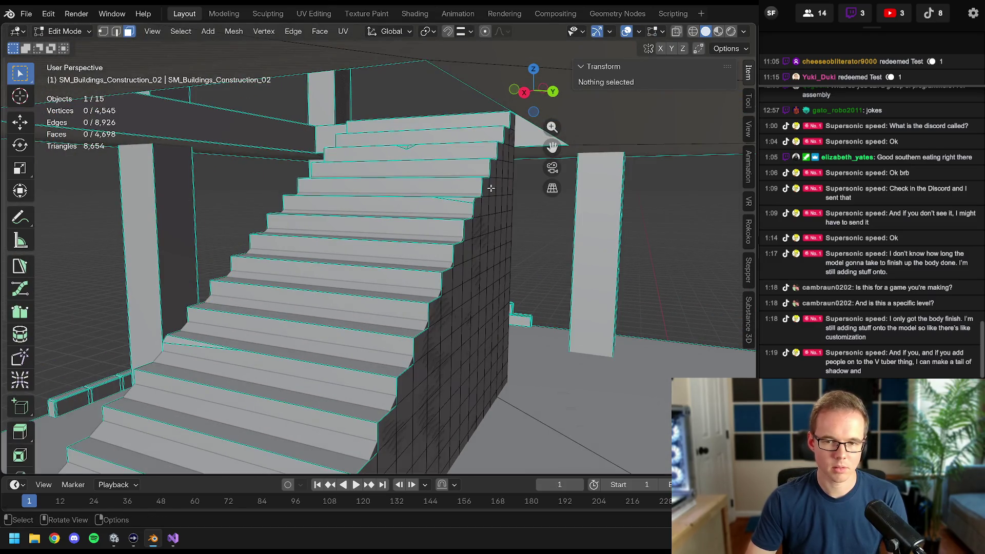
key("Tab")
key("shift+h")
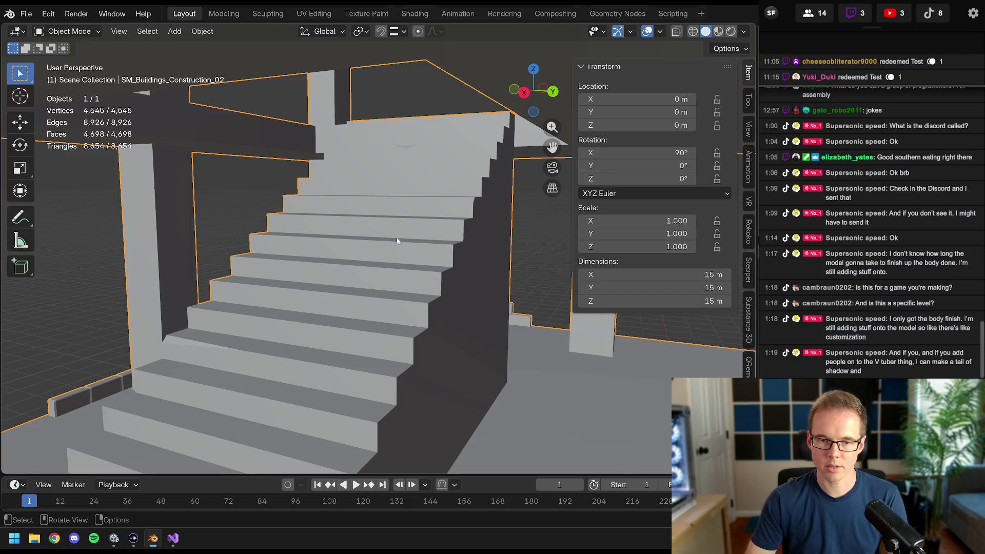
key("Tab")
left_click(491, 189)
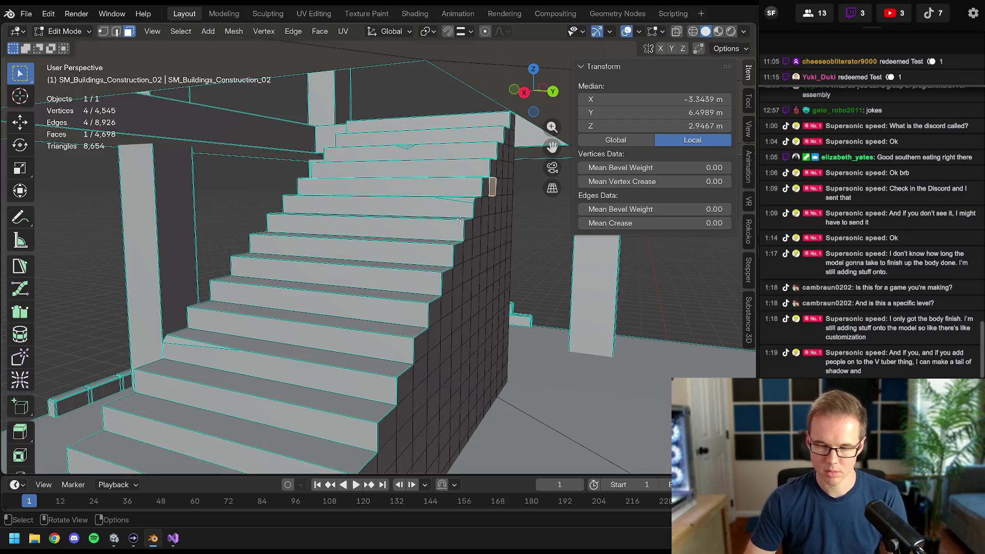
key("ctrl+l")
mouse_move(460, 218)
middle_mouse_down()
mouse_move(435, 212)
mouse_move(452, 262)
middle_mouse_up()
- From a top orthographic view, box-select the top stair row and narrow the selection to floor faces near the stair top
key("KP_7")
key("grave")
left_click(348, 268)
scroll(348, 267, "down", 4)
middle_click_drag(349, 268, 314, 217, "shift")
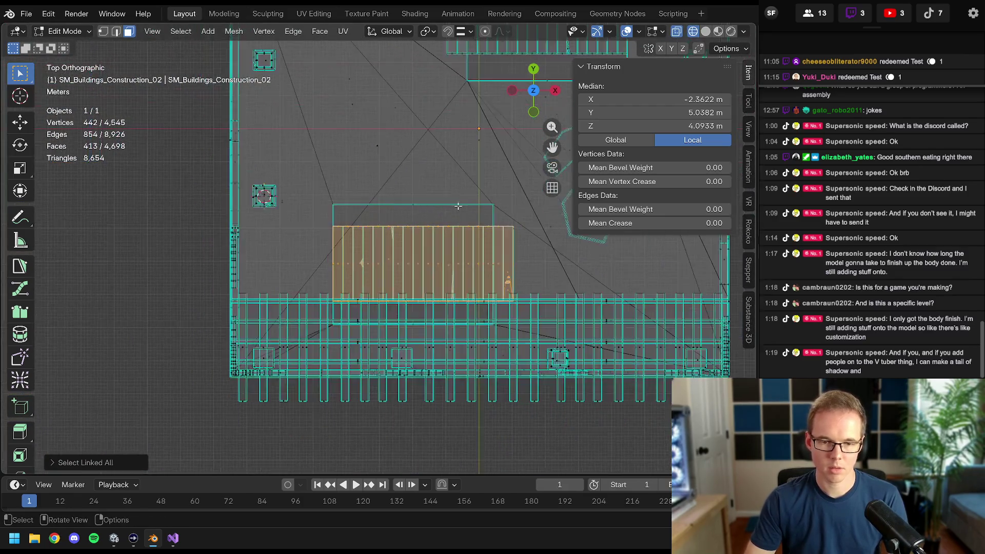
scroll(314, 217, "up", 1)
scroll(314, 216, "up", 2)
scroll(315, 217, "up", 2)
scroll(314, 216, "up", 2)
key("alt+a")
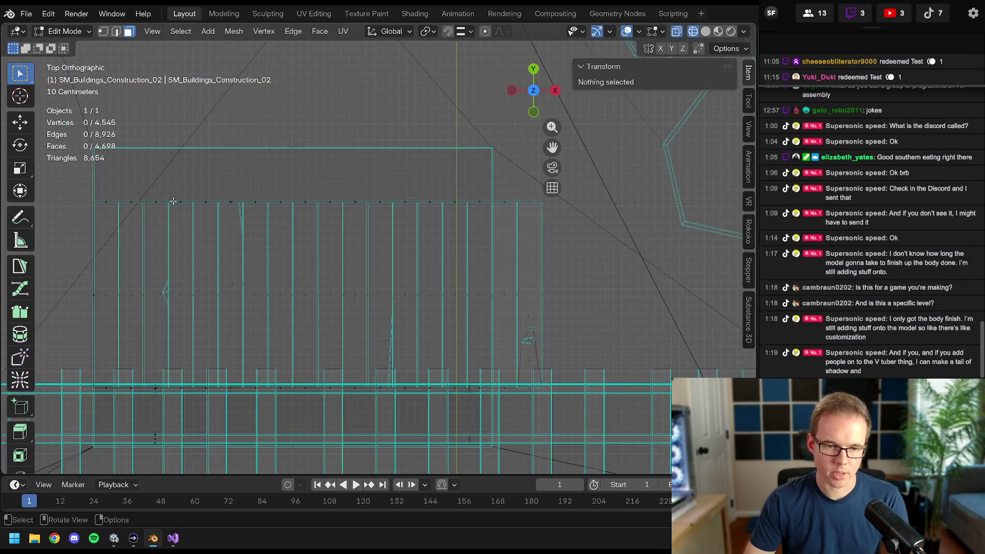
key("b")
left_click_drag(79, 189, 463, 199)
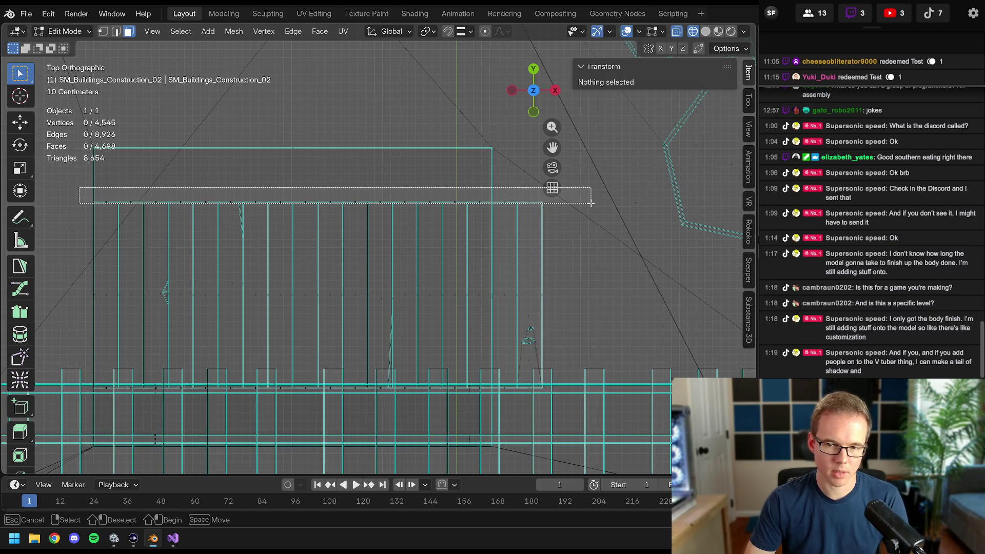
left_click_drag(587, 210, 587, 210)
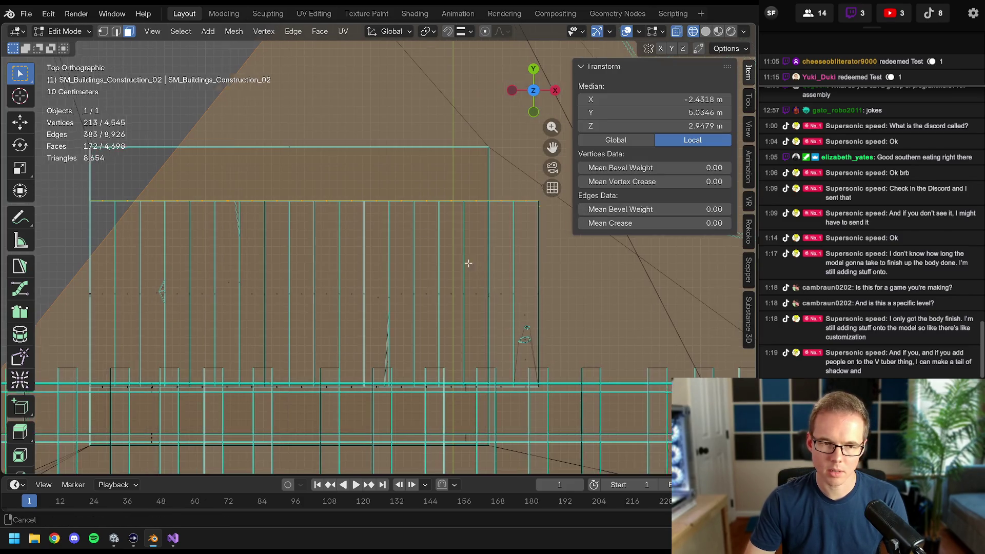
key("alt+a")
middle_click_drag(460, 203, 429, 187, "shift")
left_click_drag(430, 187, 347, 47)
scroll(346, 46, "down", 4)
mouse_move(347, 47)
middle_mouse_down()
mouse_move(357, 157)
mouse_move(406, 190)
middle_mouse_up()
scroll(357, 157, "up", 4)
- Select the linked staircase, hide everything else and view it from the top
left_click(322, 144)
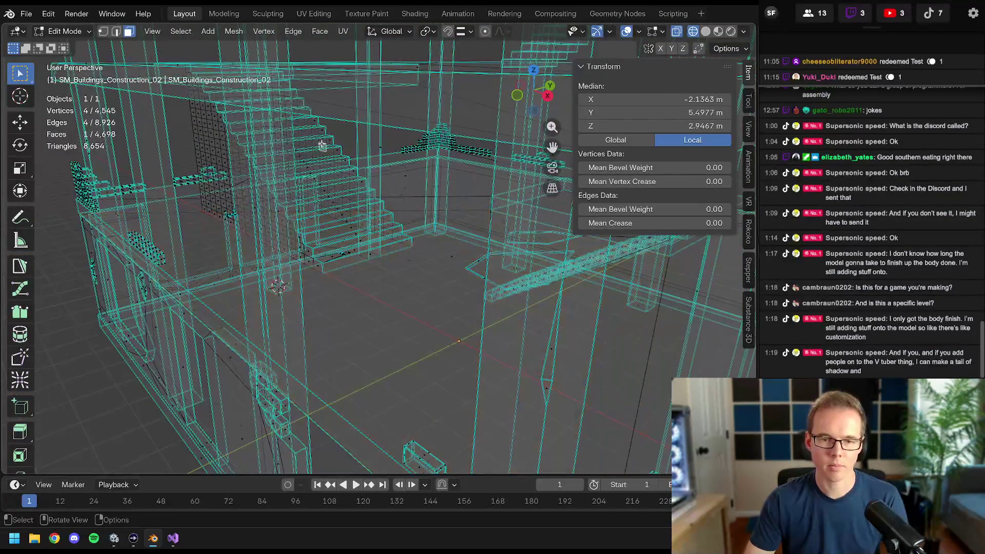
key("ctrl+l")
middle_click_drag(322, 144, 420, 223)
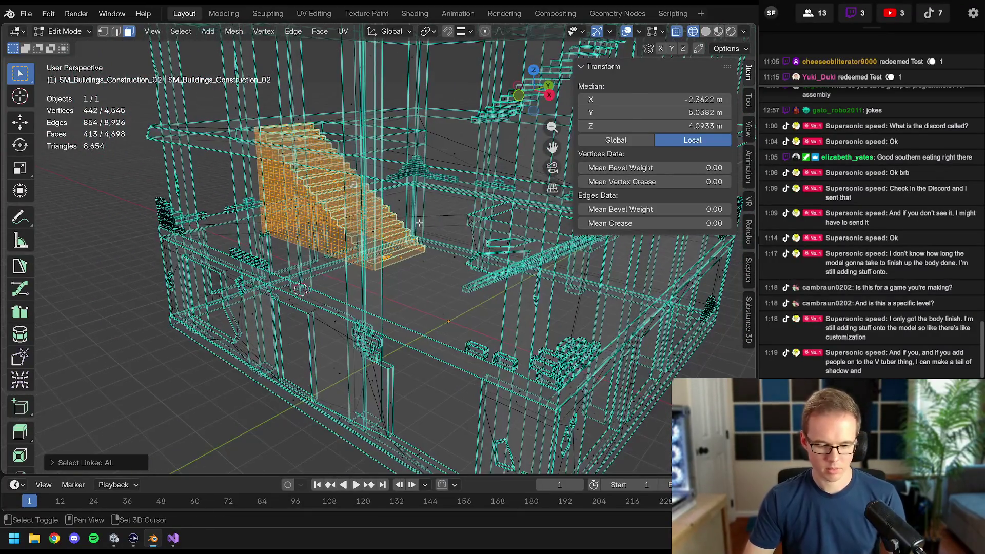
key("shift+h")
key("KP_7")
scroll(375, 259, "up", 2)
scroll(375, 258, "up", 2)
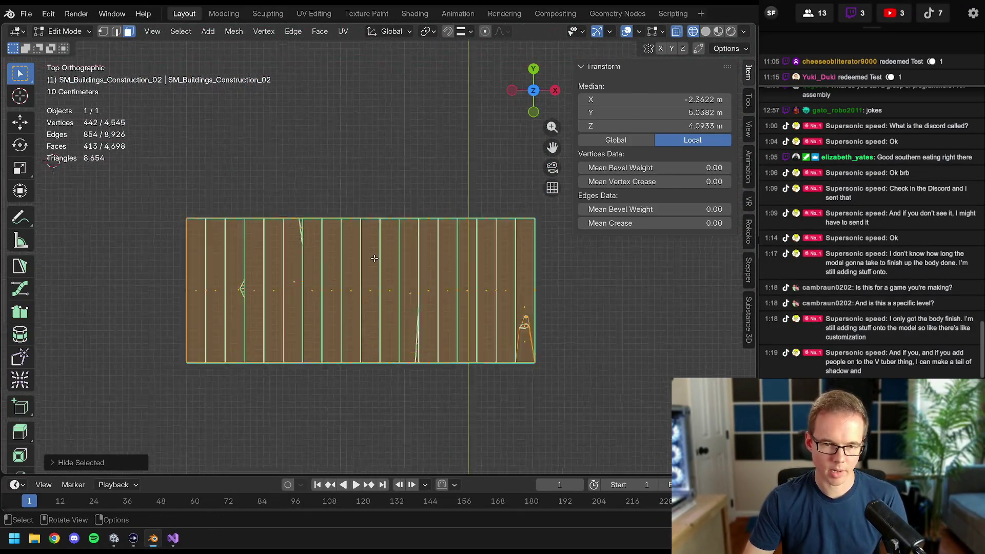
key("alt+a")
scroll(286, 213, "up", 2)
scroll(147, 178, "down", 1)
- Select the stairs' top edge vertices and try a Y-axis move, then cancel it
left_click_drag(69, 178, 661, 207)
middle_click_drag(376, 218, 389, 222, "shift")
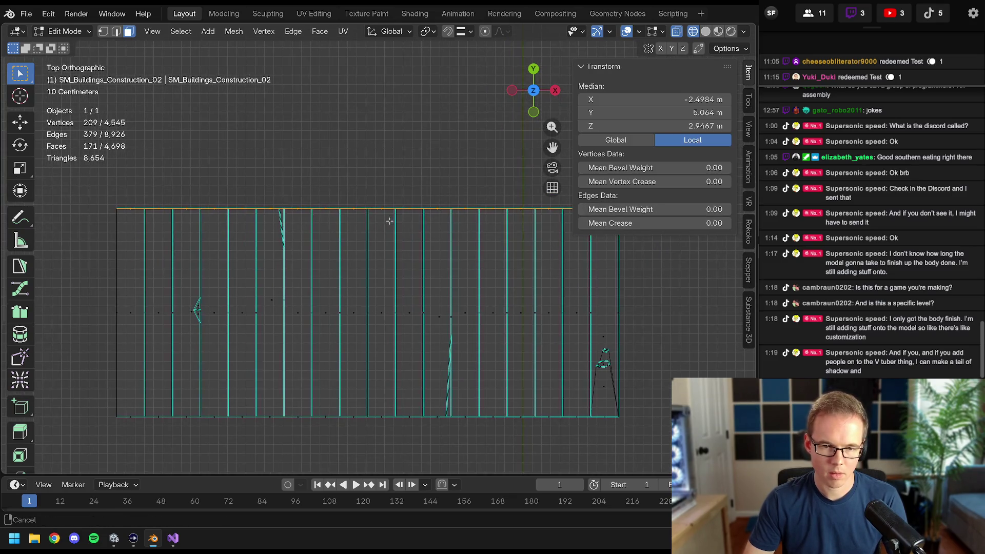
left_click_drag(228, 190, 252, 203)
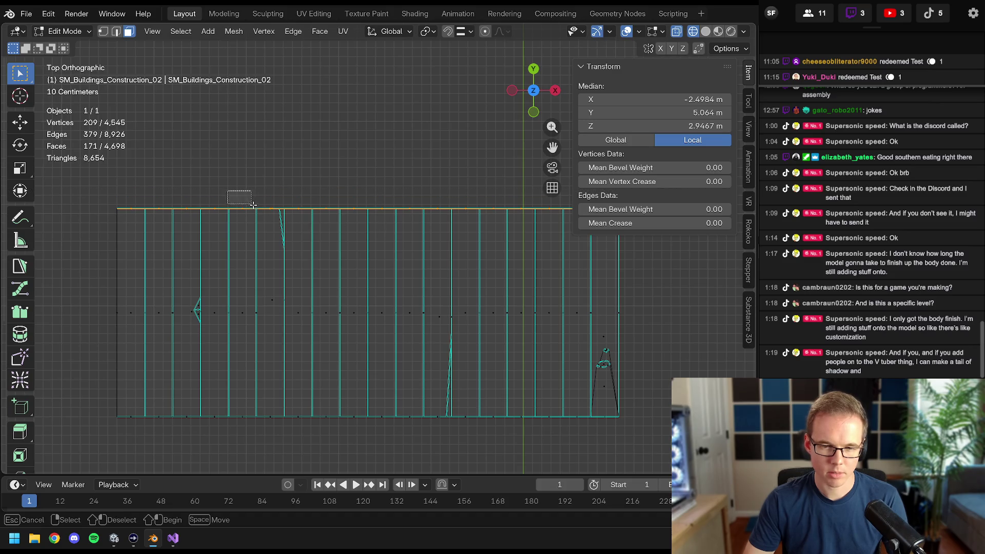
left_click_drag(338, 251, 337, 251, "shift")
scroll(339, 231, "up", 1)
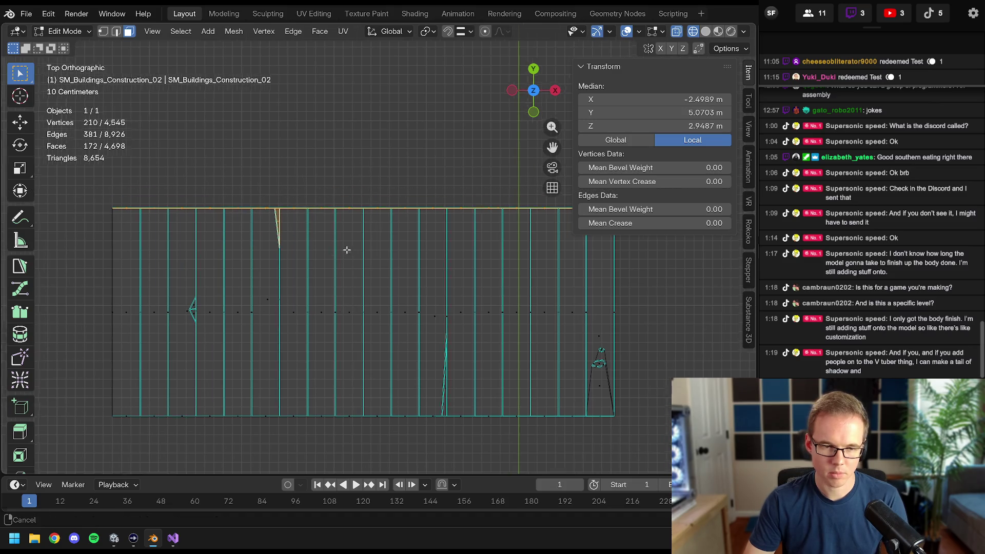
scroll(344, 143, "down", 1)
key("g")
key("y")
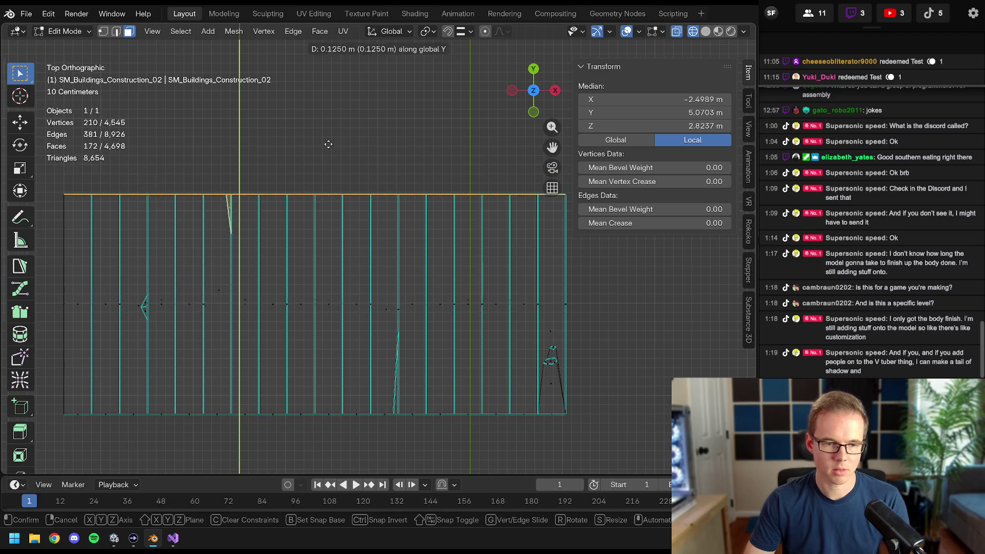
key("Escape")
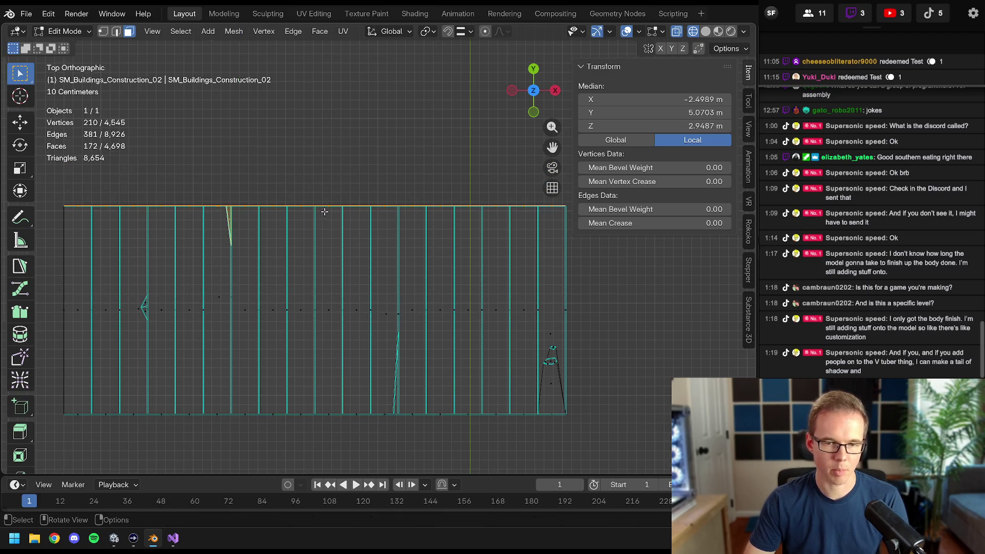
- Reveal the building geometry, reselect the staircase and keep only its top edge selected in top view
middle_click_drag(369, 253, 333, 262)
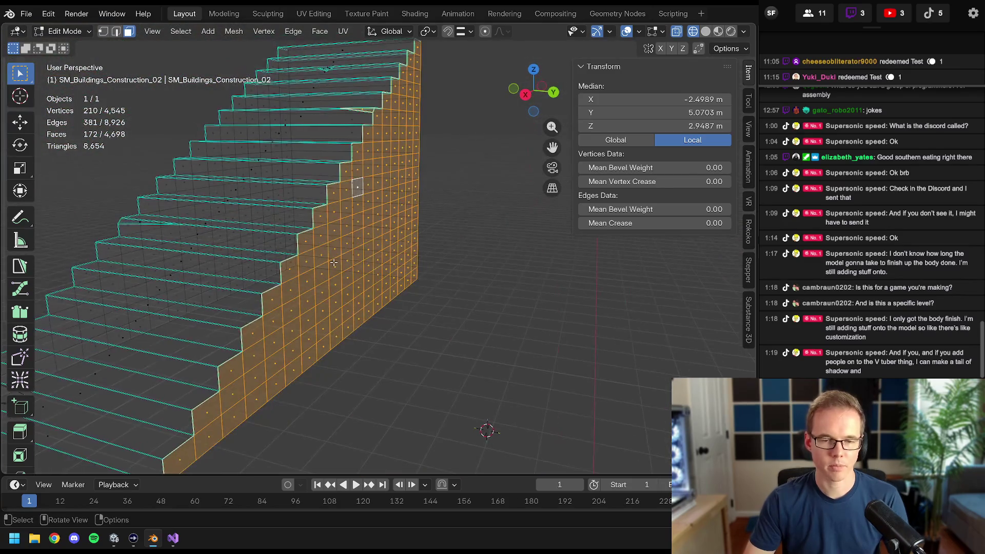
key("alt+h")
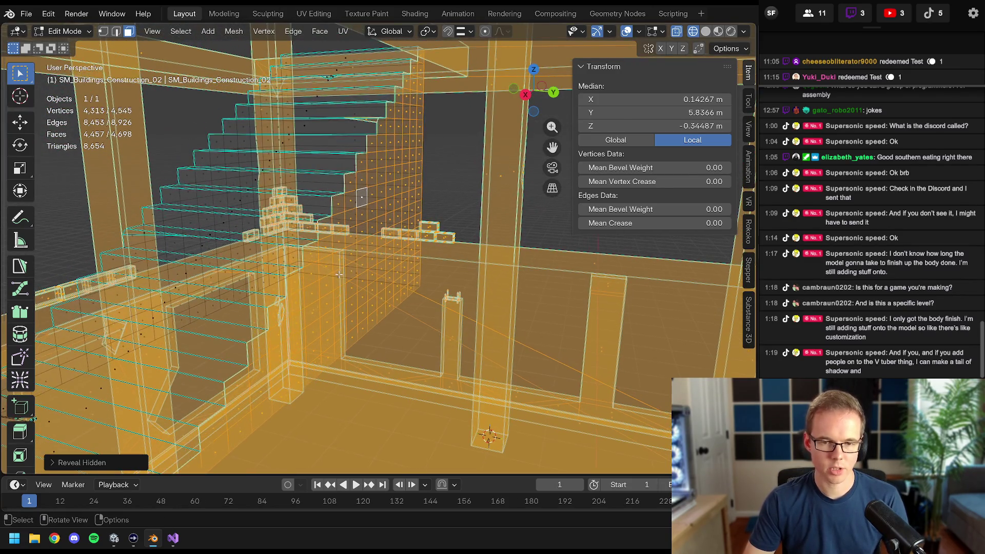
middle_click_drag(334, 263, 366, 220)
left_click(370, 174)
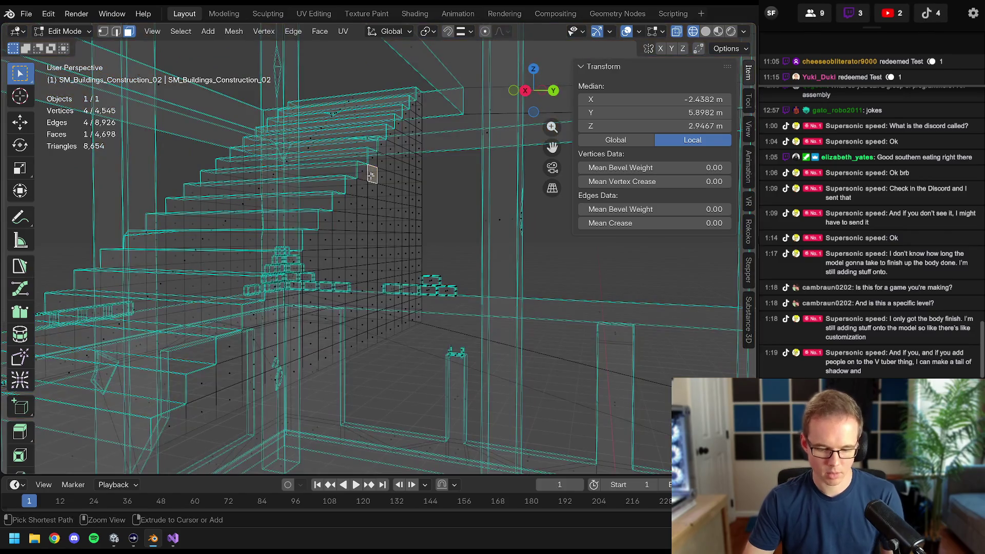
key("ctrl+l")
key("KP_Decimal")
key("KP_7")
scroll(402, 284, "down", 2)
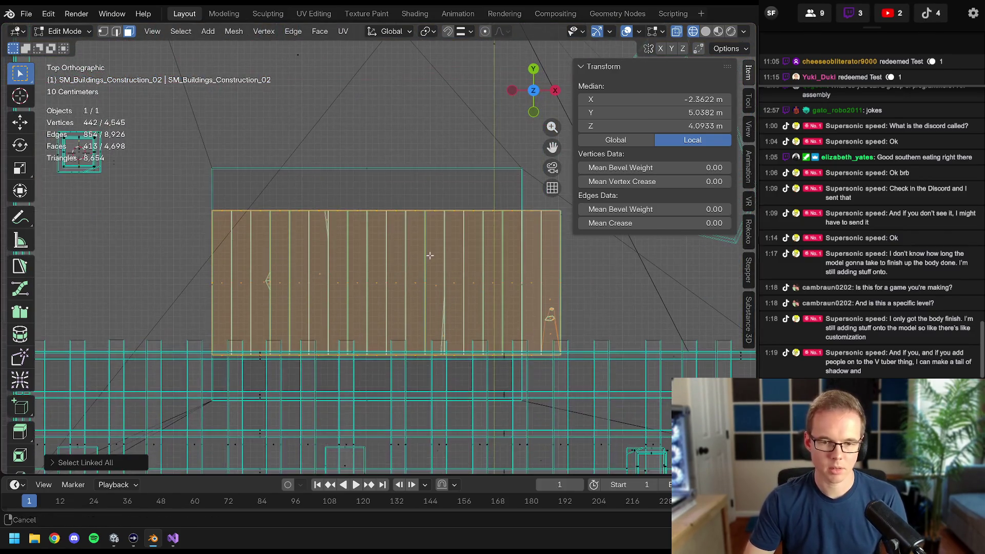
key("b")
mouse_move(171, 237)
middle_mouse_down()
mouse_move(391, 277)
mouse_move(348, 346)
middle_mouse_up()
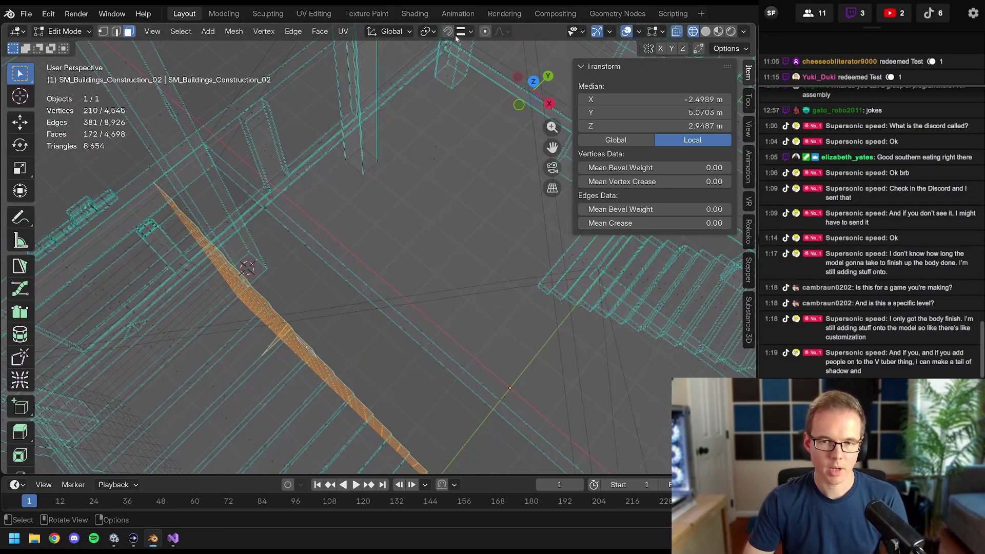
- Set snapping to Face, switch to solid shading and move the top edge along Y onto the landing beam
left_click(472, 31)
left_click(438, 151)
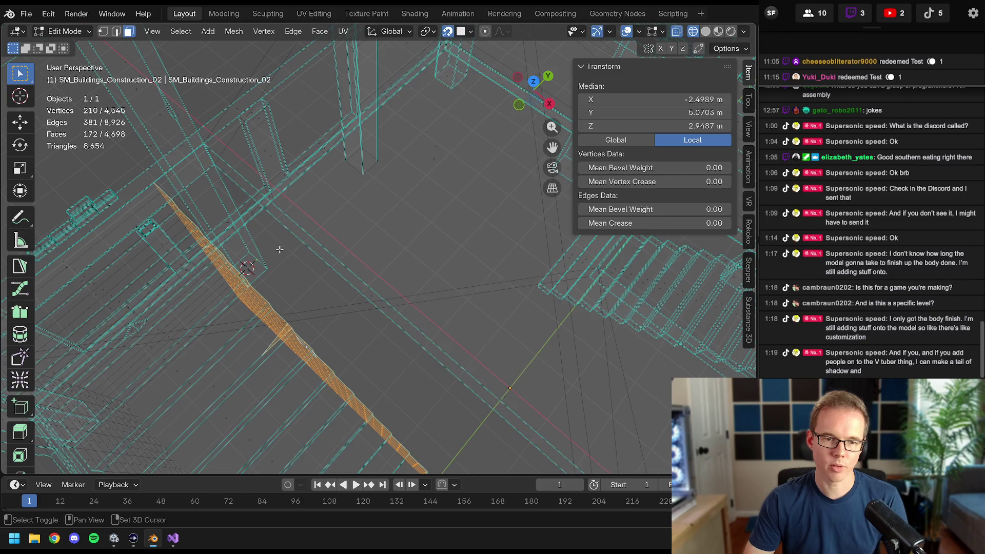
middle_click_drag(275, 247, 285, 242)
key("z")
left_click(363, 251)
scroll(364, 251, "down", 5)
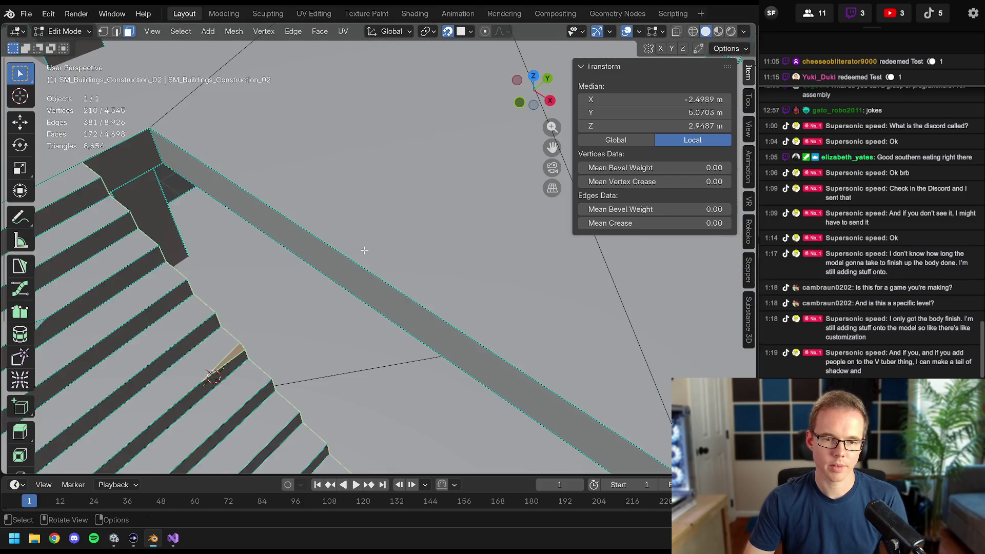
scroll(384, 246, "up", 2)
key("g")
key("y")
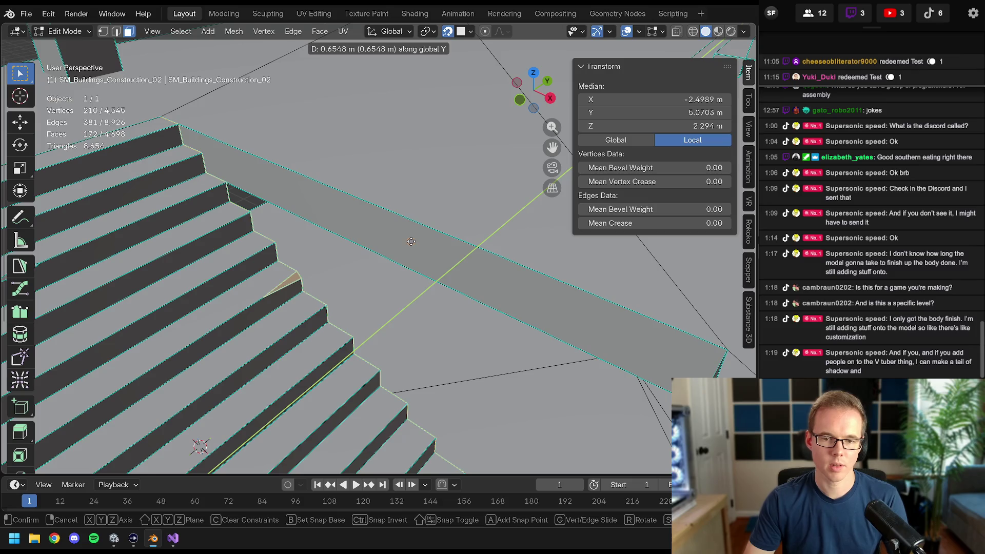
left_click(412, 242)
- Select the second flight's top edge from top view and move it along Y to meet its beam
middle_click_drag(411, 241, 486, 275)
key("KP_Decimal")
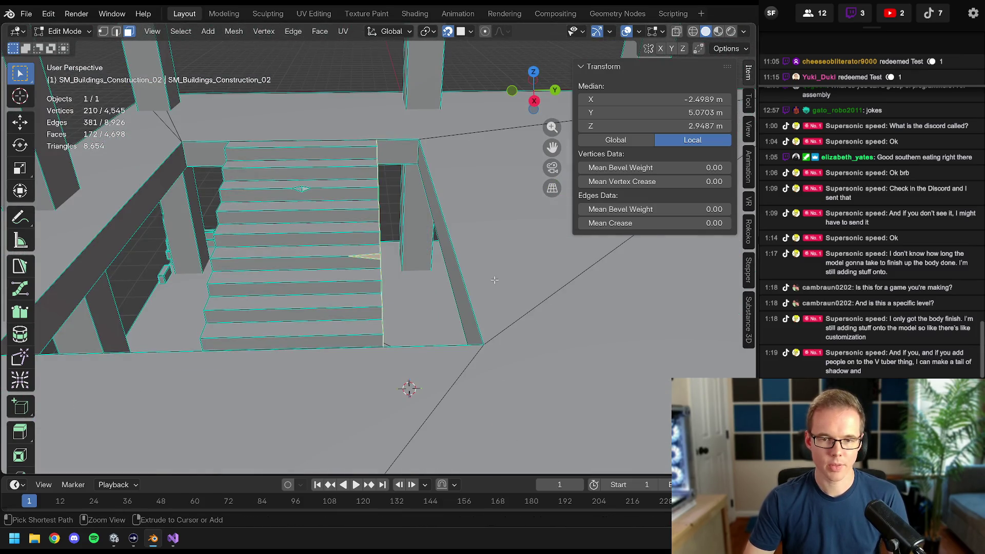
scroll(477, 285, "up", 3)
key("grave")
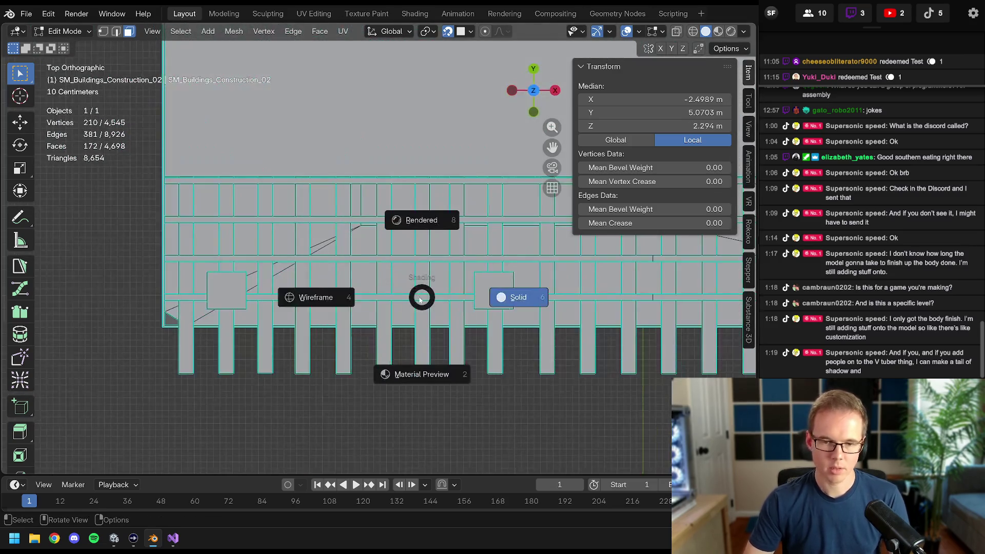
left_click(419, 220)
scroll(296, 163, "up", 2)
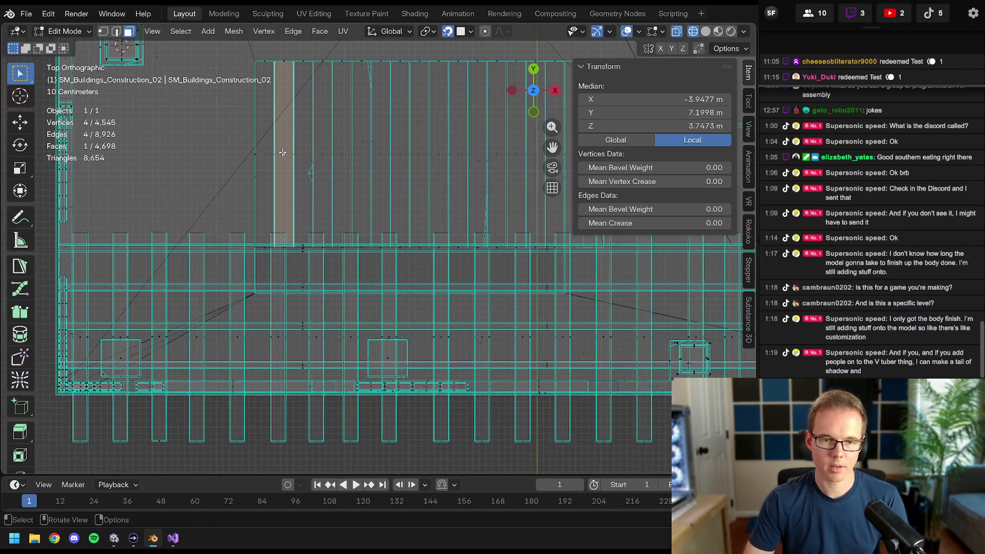
key("ctrl+l")
middle_click_drag(243, 67, 196, 138, "shift")
mouse_move(179, 104)
left_mouse_down()
mouse_move(653, 271)
mouse_move(645, 261)
left_mouse_up()
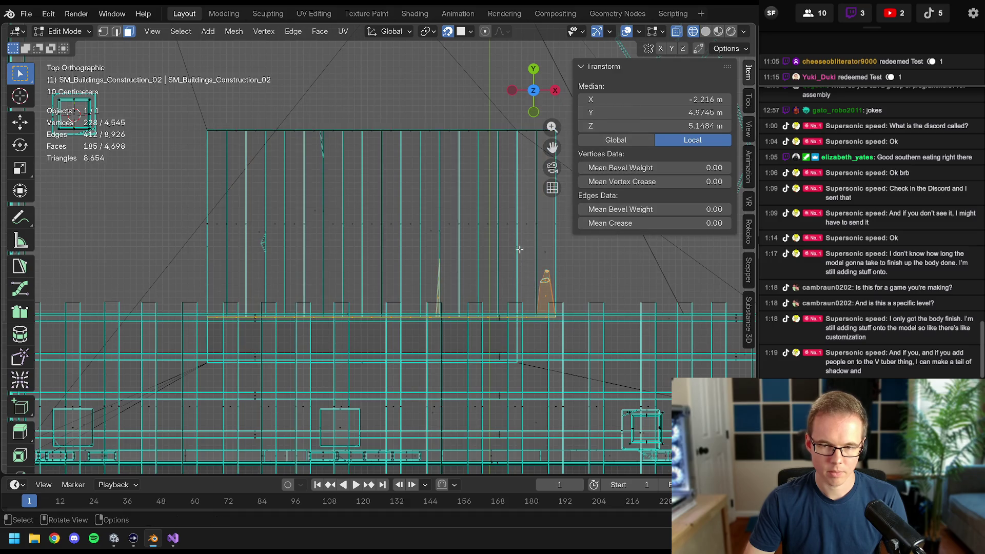
key("g")
key("y")
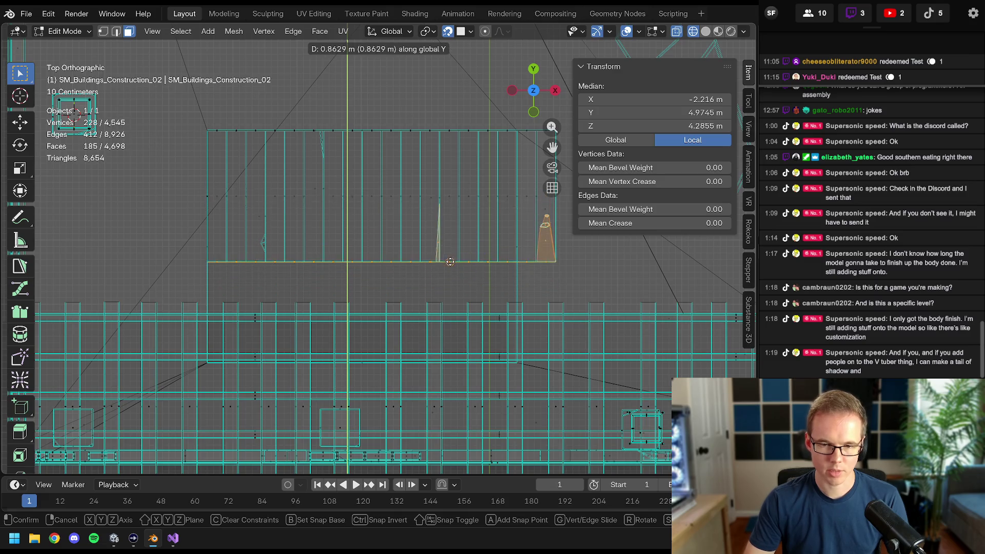
left_click(450, 286)
- Fine-tune the second flight's edge along Y, check it in perspective and return to object mode
middle_click_drag(443, 288, 453, 248)
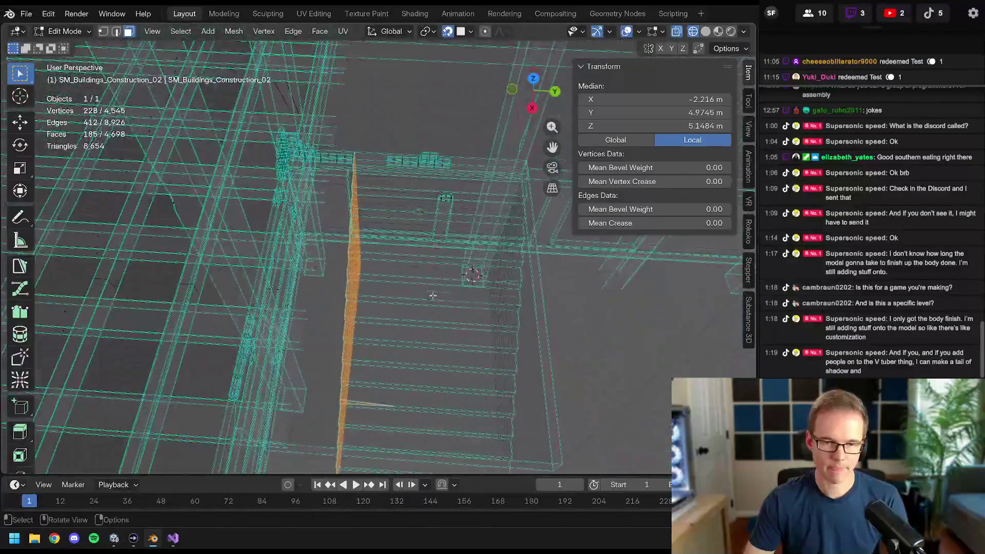
key("KP_Decimal")
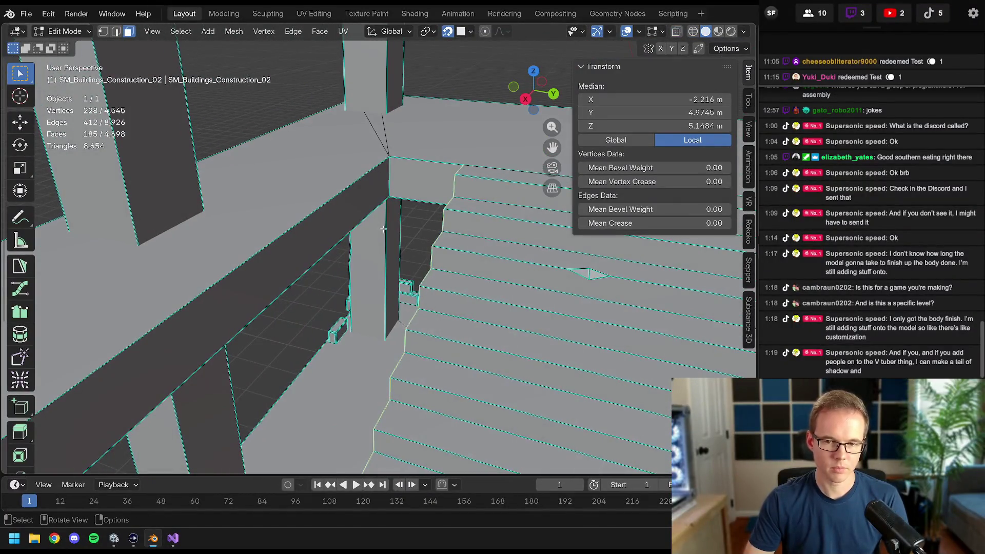
key("g")
key("y")
left_click(334, 219)
mouse_move(335, 218)
middle_mouse_down()
mouse_move(438, 252)
mouse_move(459, 227)
mouse_move(704, 127)
middle_mouse_up()
key("Tab")
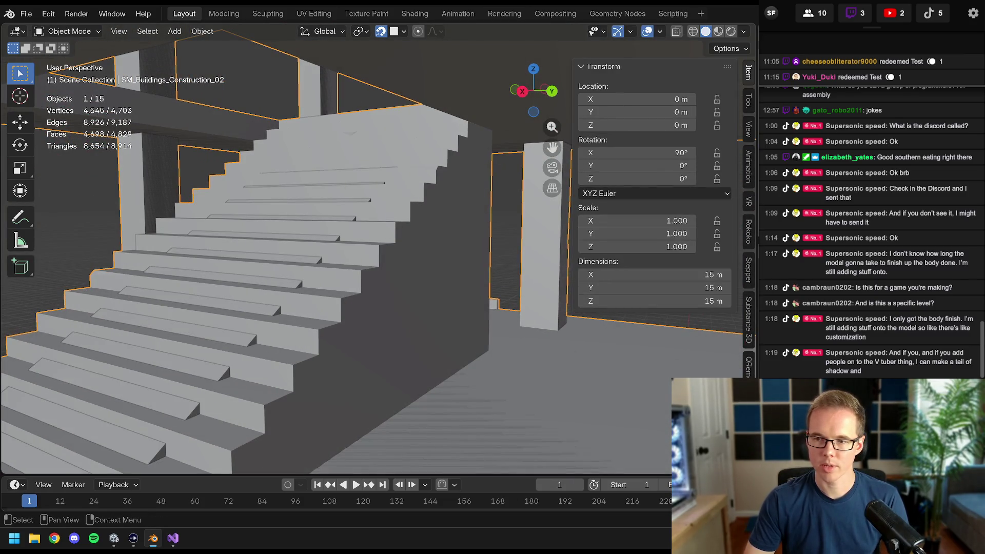
- Select the wedge ramp over the stairs and slide its end face along Y
left_click(354, 238)
key("Tab")
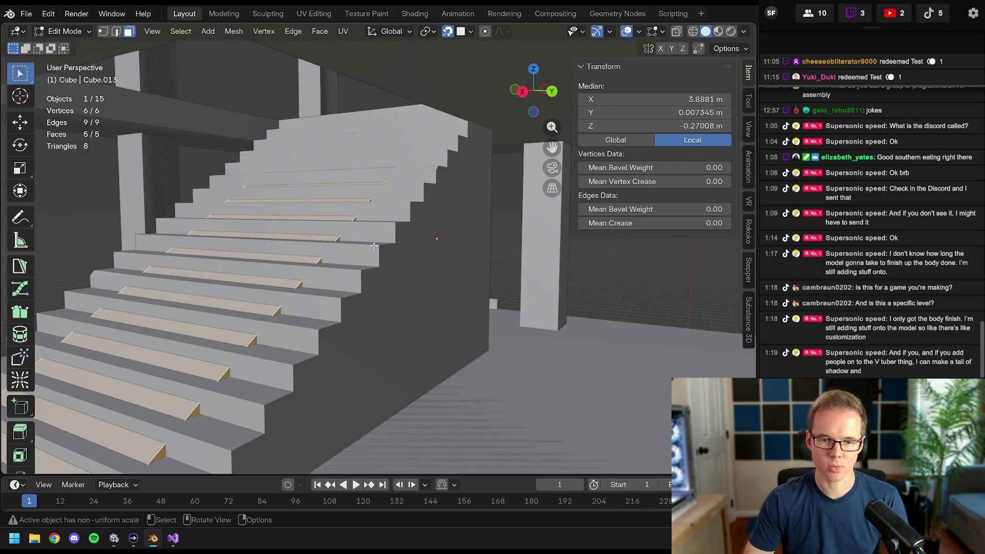
key("z")
left_click(362, 224)
key("z")
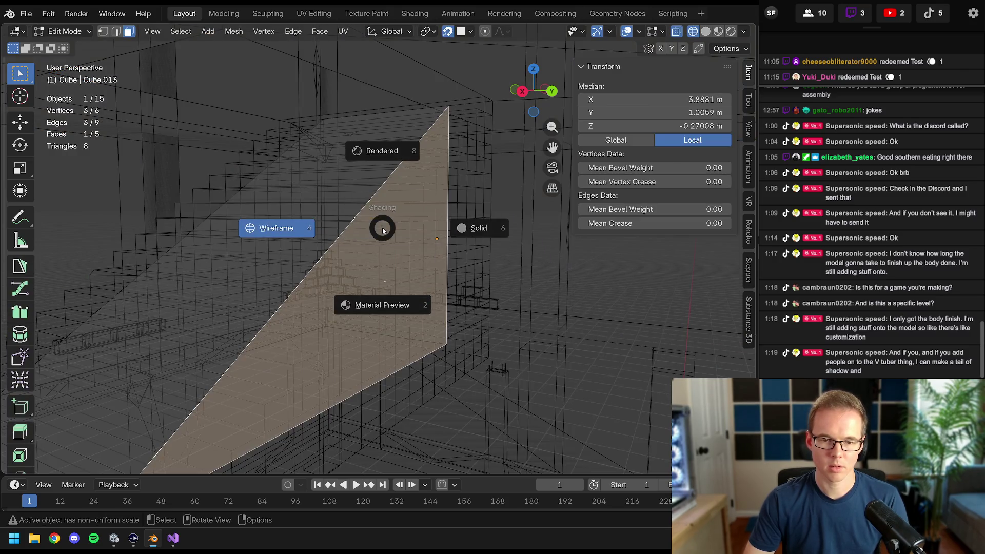
middle_click_drag(375, 252, 396, 247)
key("z")
left_click(477, 247)
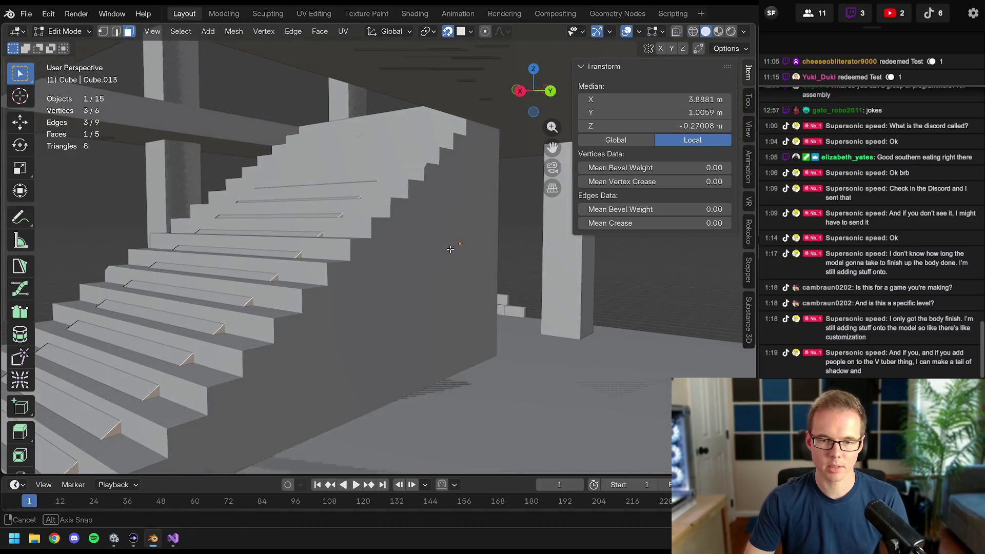
key("g")
key("y")
left_click(455, 231)
- Select the wedge's triangular end face and move it along Y, stretching the ramp to about 1.13 scale
mouse_move(454, 231)
middle_mouse_down()
mouse_move(339, 251)
mouse_move(291, 242)
middle_mouse_up()
key("z")
left_click(254, 250)
left_click(297, 236)
left_click(302, 288)
middle_click_drag(300, 288, 292, 288)
key("z")
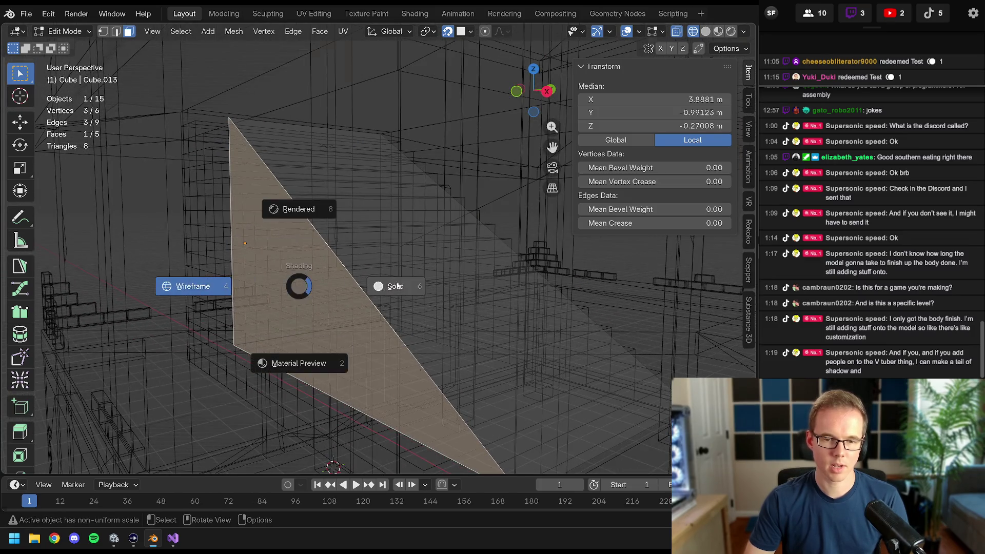
left_click(369, 285)
key("g")
key("y")
left_click(338, 243)
- Inspect the staircase and floor slabs, return to object mode and save the file
middle_click_drag(338, 242, 407, 336)
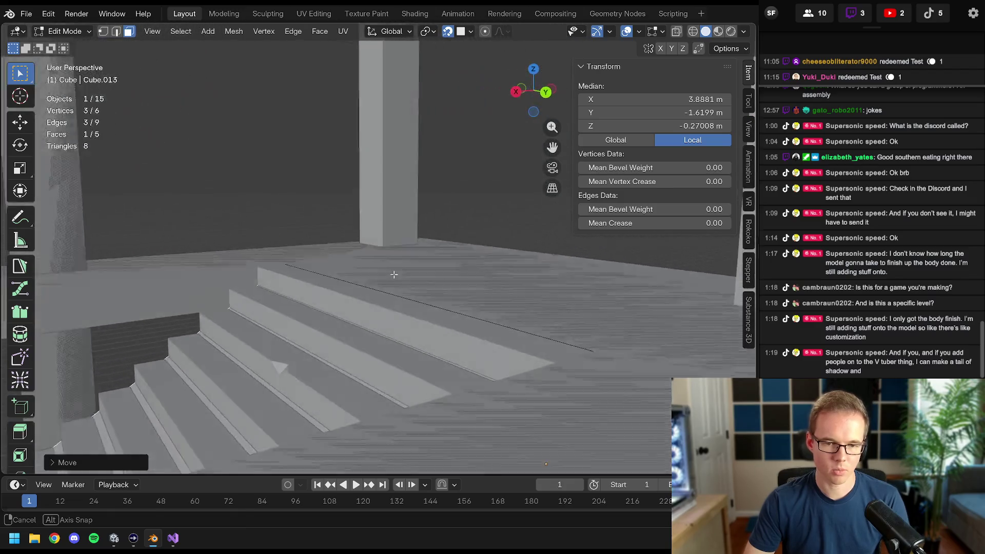
mouse_move(407, 336)
middle_mouse_down()
mouse_move(443, 273)
mouse_move(400, 231)
middle_mouse_up()
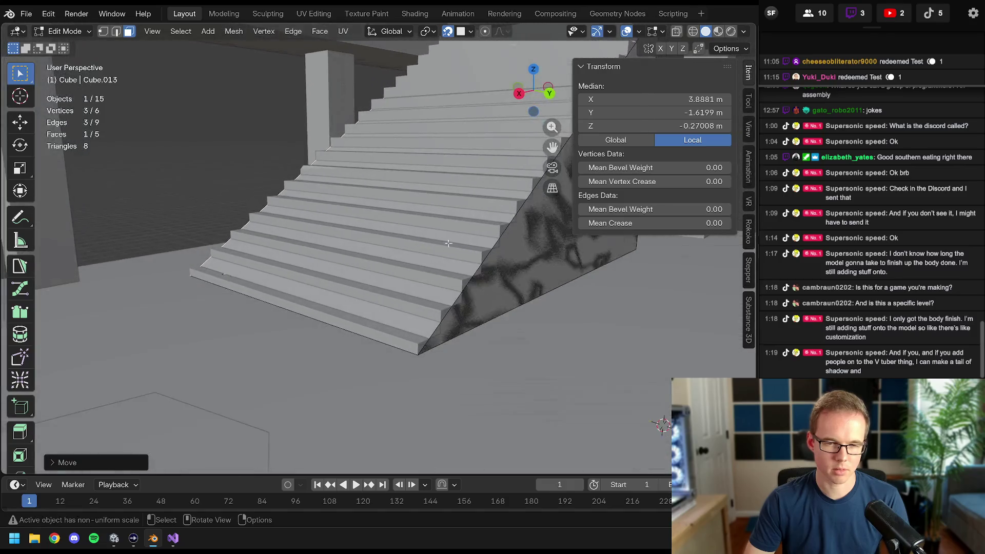
mouse_move(400, 232)
middle_mouse_down()
mouse_move(431, 269)
mouse_move(417, 256)
mouse_move(403, 269)
middle_mouse_up()
key("Tab")
key("ctrl+s")
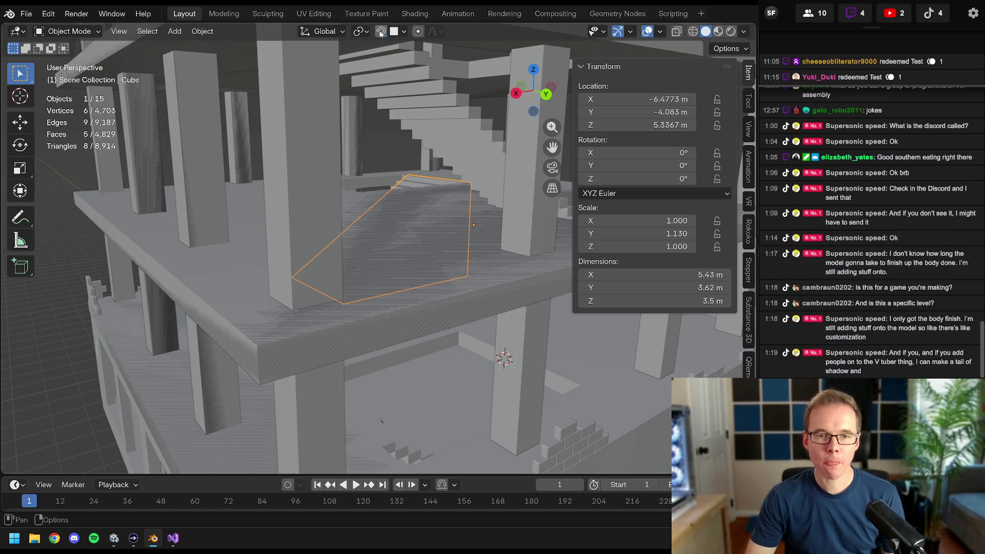
- Delete the ramp block beside the stairs, leaving only the construction building mesh
middle_click_drag(393, 148, 372, 183, "ctrl")
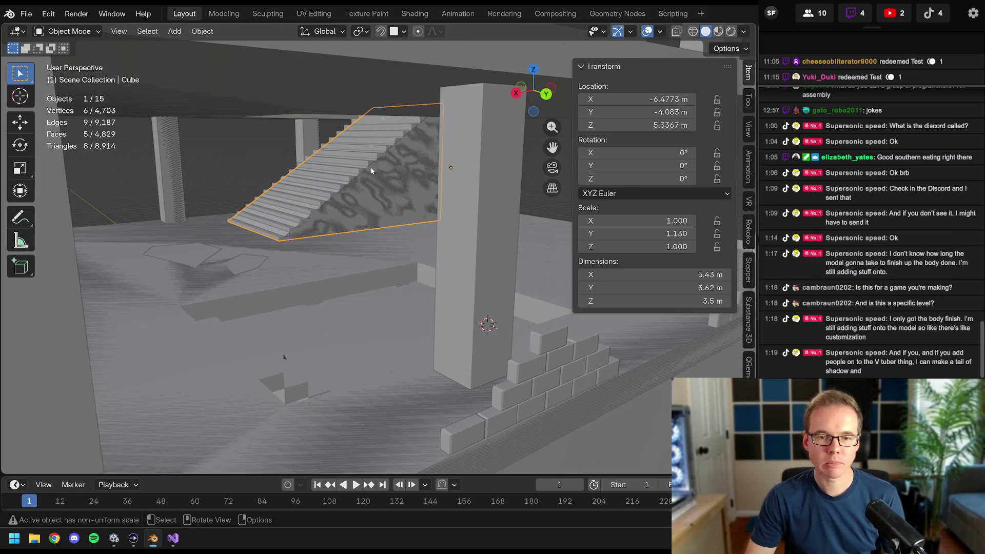
middle_click_drag(371, 161, 386, 168, "ctrl")
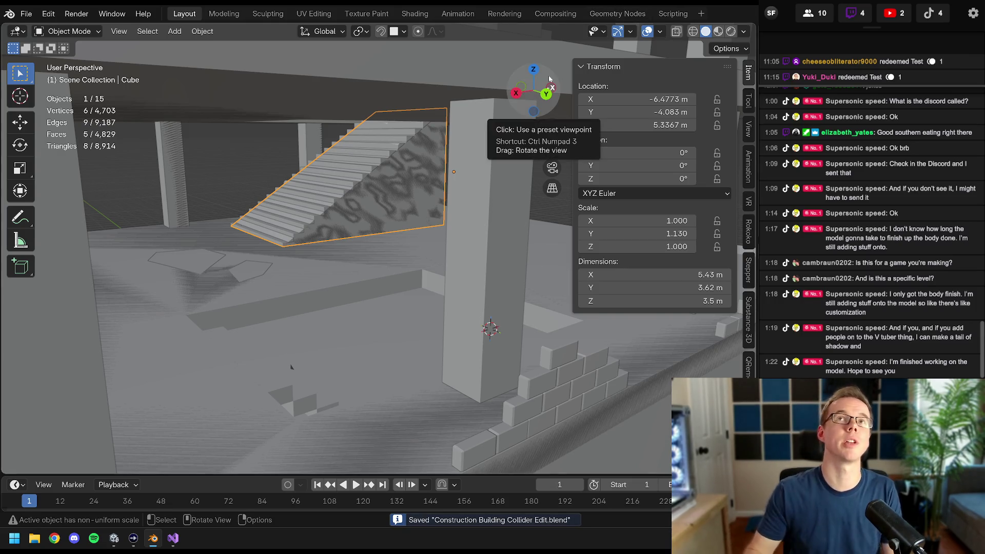
middle_click_drag(293, 264, 359, 229)
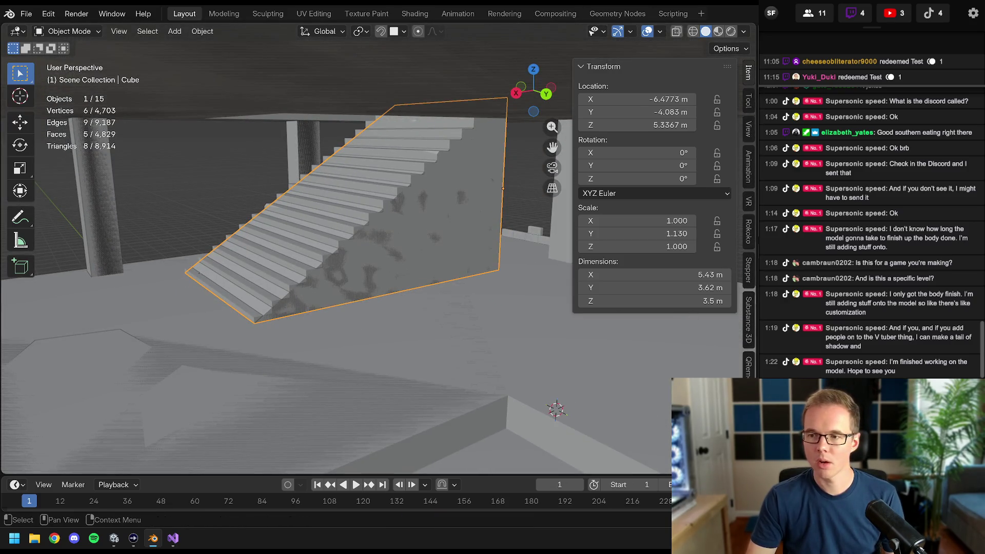
key("Delete")
- Inspect the building walls and enter edit mode on the construction building mesh
mouse_move(431, 183)
middle_mouse_down()
mouse_move(252, 177)
mouse_move(459, 278)
mouse_move(422, 274)
mouse_move(457, 214)
mouse_move(382, 230)
mouse_move(426, 132)
mouse_move(429, 296)
mouse_move(368, 260)
mouse_move(367, 270)
mouse_move(459, 386)
mouse_move(405, 369)
mouse_move(472, 336)
middle_mouse_up()
mouse_move(436, 286)
middle_mouse_down()
mouse_move(418, 283)
mouse_move(424, 275)
mouse_move(304, 252)
mouse_move(410, 282)
mouse_move(411, 349)
mouse_move(381, 323)
mouse_move(373, 216)
middle_mouse_up()
key("Tab")
- Select the linked lower staircase piece and hide all other building geometry
middle_click_drag(386, 298, 383, 272)
left_click(374, 251)
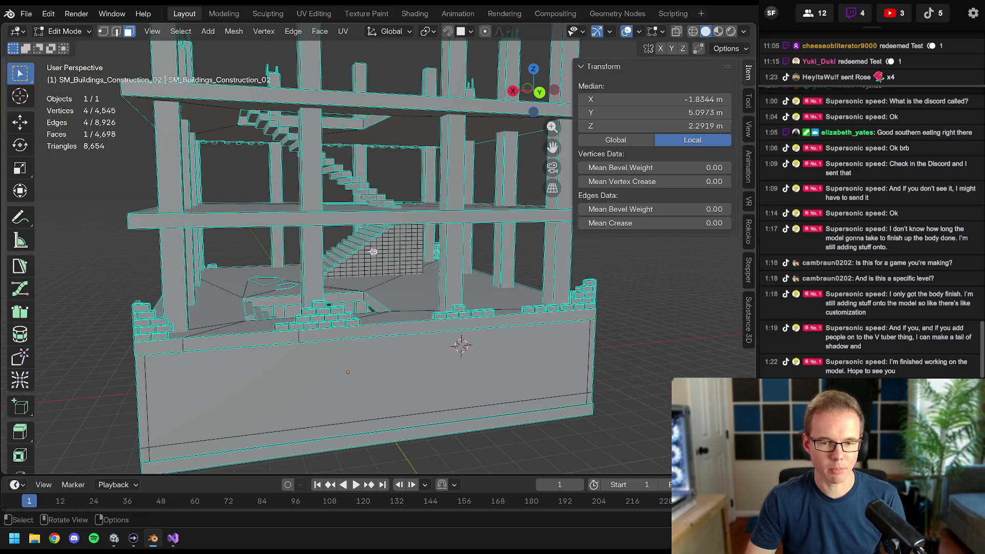
key("ctrl+l")
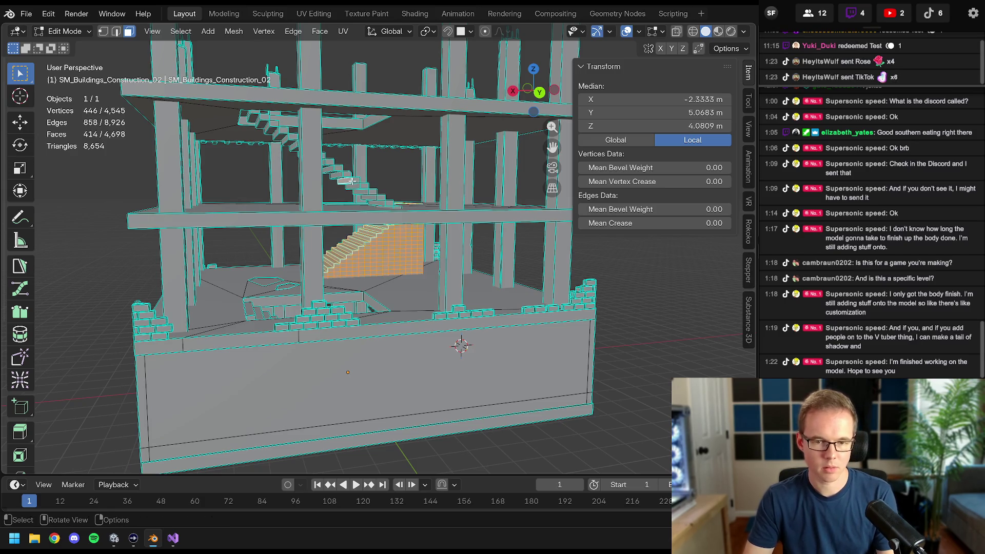
scroll(342, 320, "up", 2)
scroll(342, 319, "down", 3)
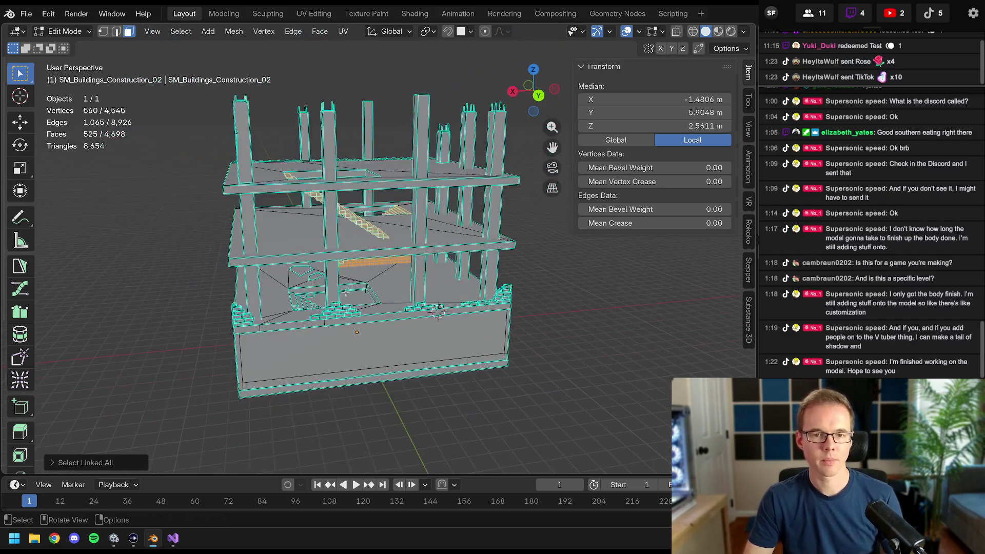
scroll(369, 285, "up", 4)
middle_click_drag(370, 286, 390, 252)
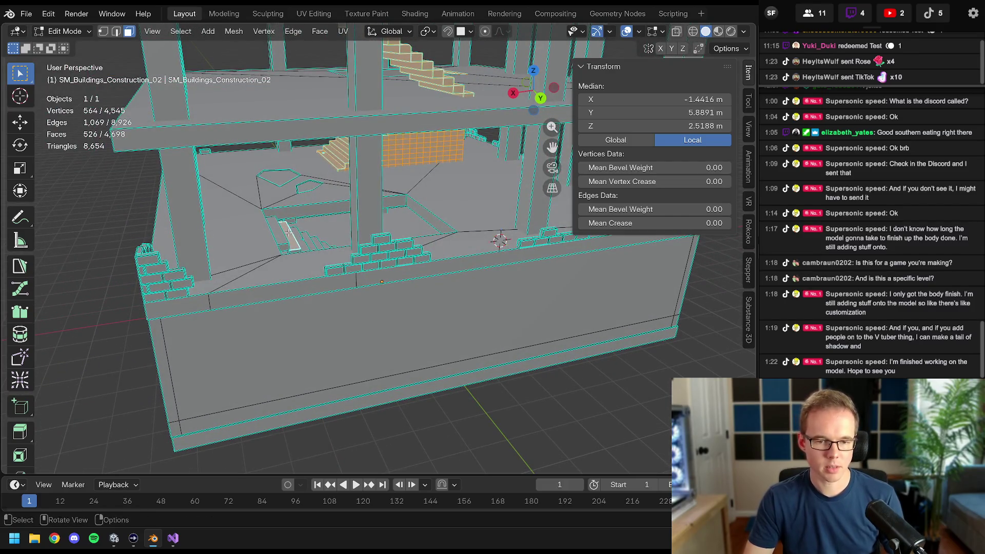
scroll(289, 236, "down", 3)
mouse_move(289, 236)
middle_mouse_down()
mouse_move(370, 247)
mouse_move(351, 302)
mouse_move(439, 229)
middle_mouse_up()
key("shift+h")
scroll(370, 246, "up", 3)
- Select the entire linked stepped wedge stair block (413 faces)
key("alt+a")
left_click(439, 229)
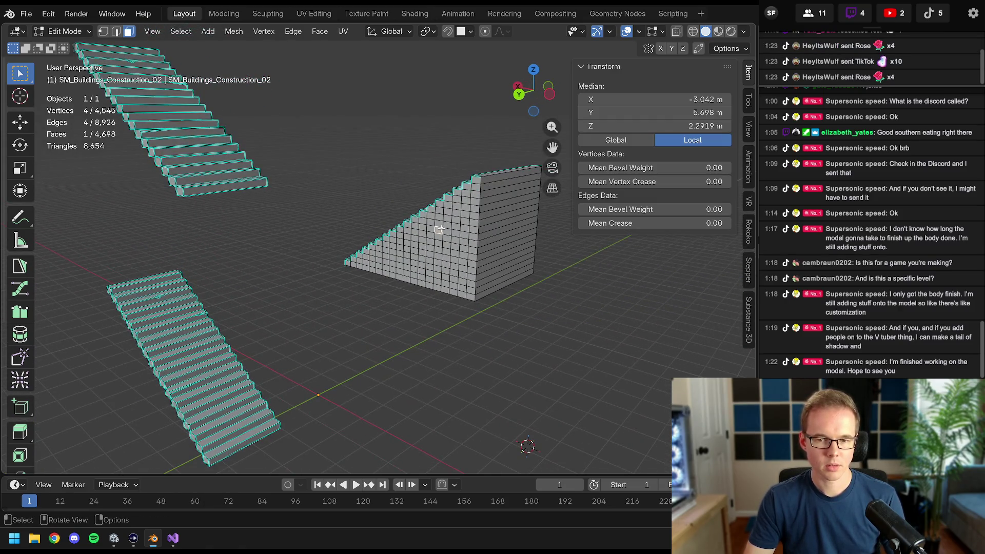
key("ctrl+l")
scroll(438, 230, "up", 4)
key("alt+a")
mouse_move(437, 229)
middle_mouse_down()
mouse_move(457, 289)
mouse_move(381, 279)
mouse_move(266, 306)
middle_mouse_up()
key("Tab")
key("Tab")
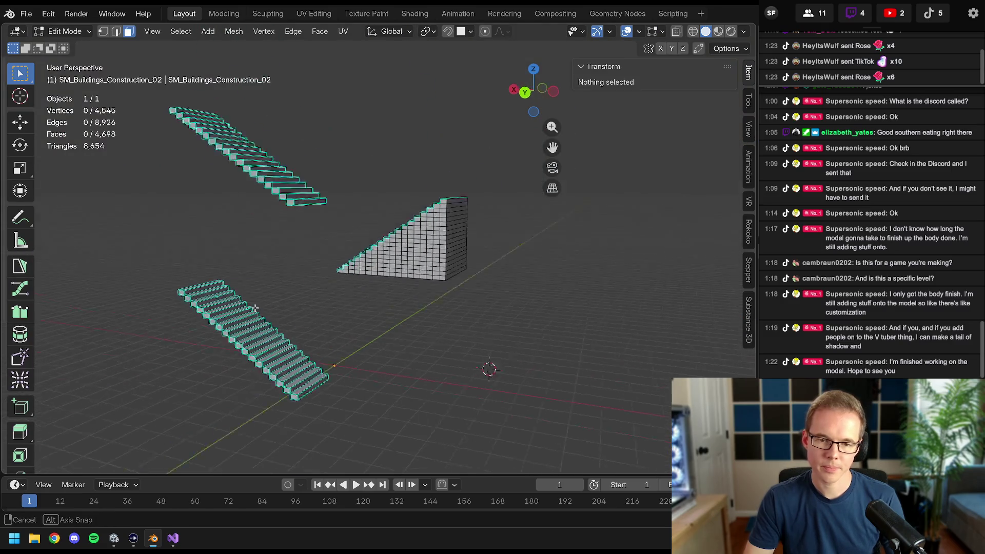
left_click(426, 252)
key("ctrl+l")
middle_click_drag(425, 252, 424, 100)
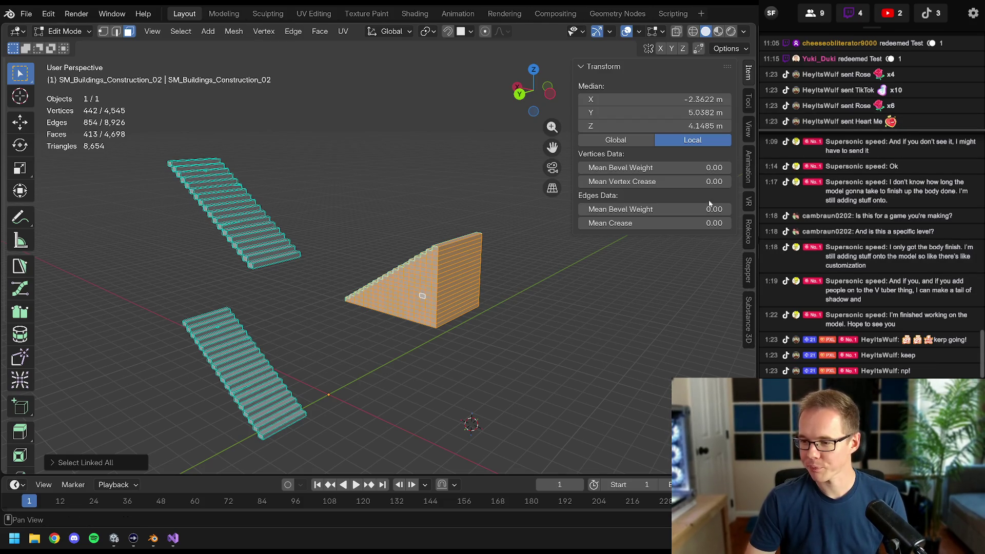
- Duplicate the wedge stair block and rotate the copy 180 degrees
middle_click_drag(473, 209, 454, 204)
mouse_move(351, 293)
middle_mouse_down()
mouse_move(431, 244)
mouse_move(427, 200)
mouse_move(463, 207)
middle_mouse_up()
key("alt+a")
key("ctrl+l")
key("shift+d")
type("r")
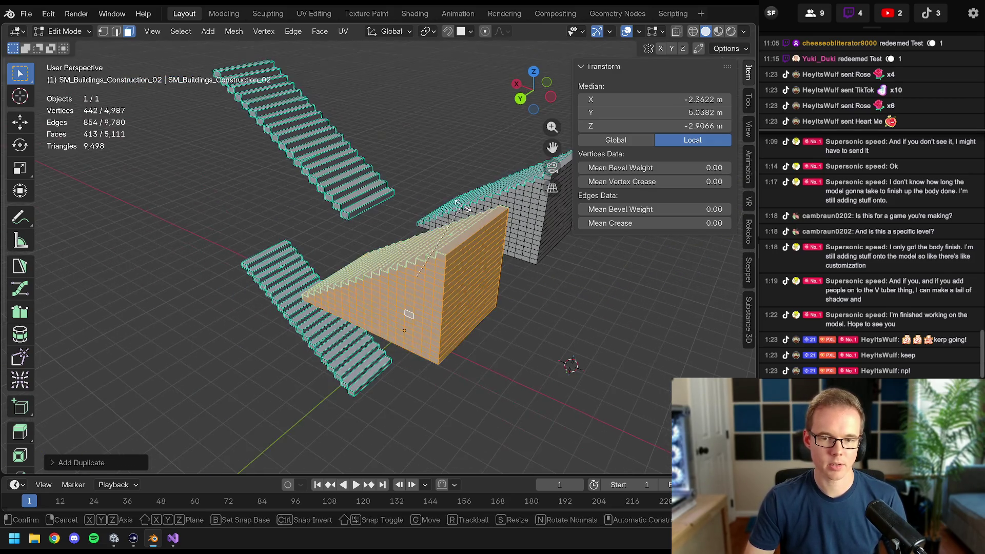
type("x180")
key("Return")
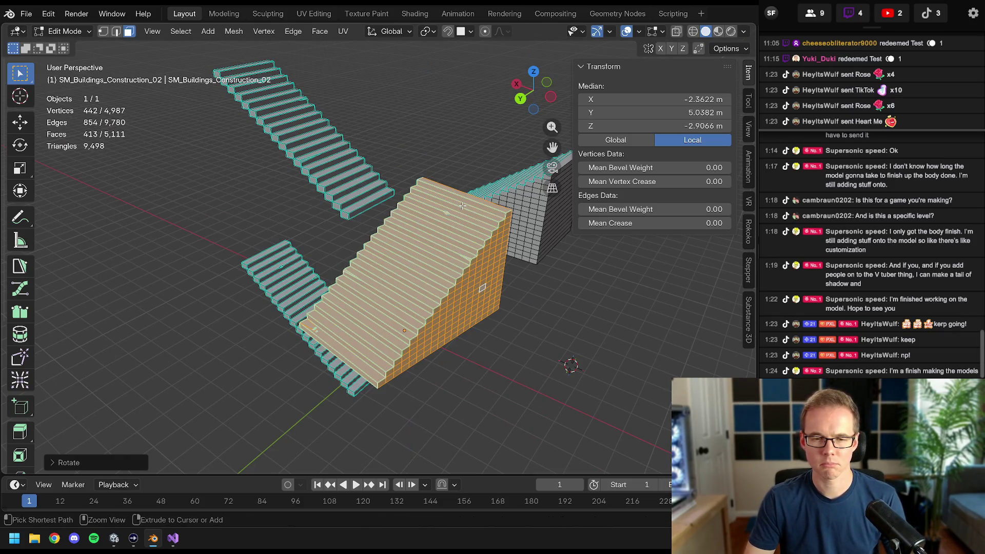
key("ctrl+z")
type("r")
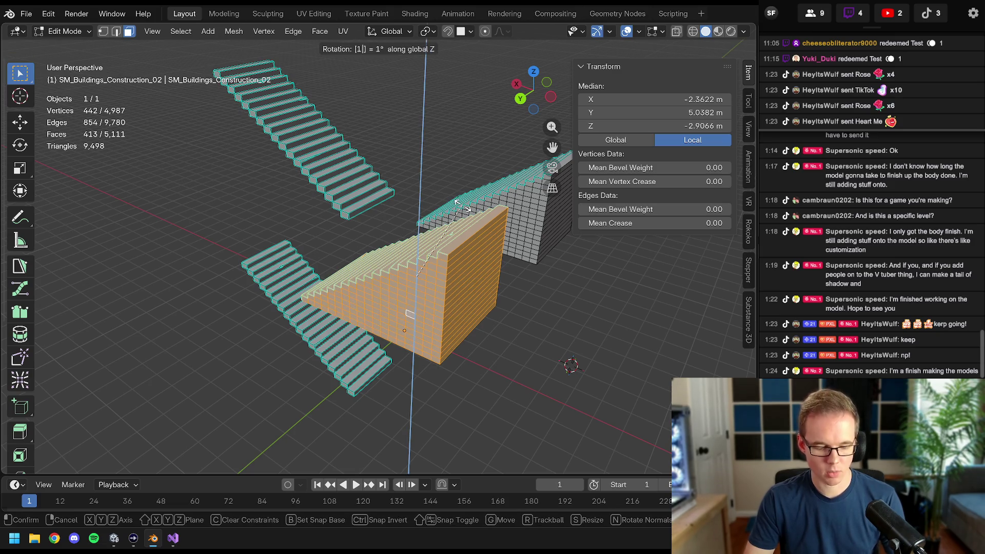
type("80")
key("Return")
- Raise the copy about 4.4 m along Z toward the upper stair flight, then lower it slightly
mouse_move(460, 207)
middle_mouse_down()
mouse_move(486, 221)
mouse_move(450, 261)
middle_mouse_up()
key("g")
key("z")
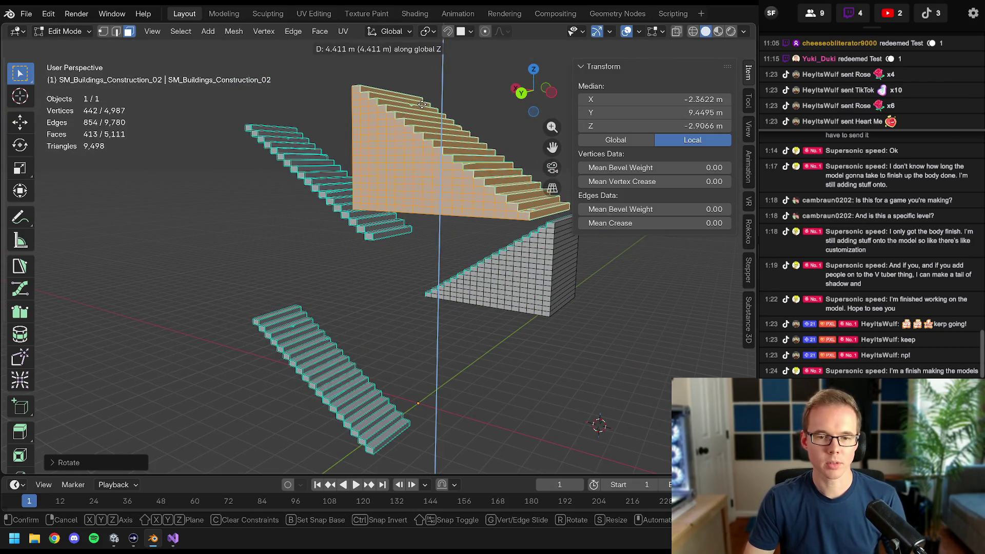
left_click(422, 105)
scroll(423, 105, "up", 3)
middle_click_drag(422, 105, 417, 39, "shift")
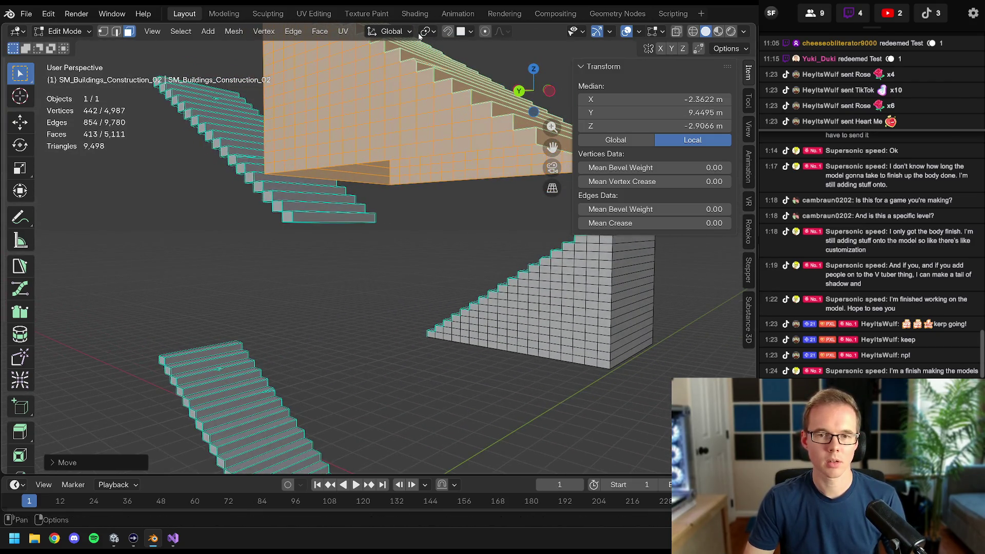
middle_click_drag(303, 213, 336, 230)
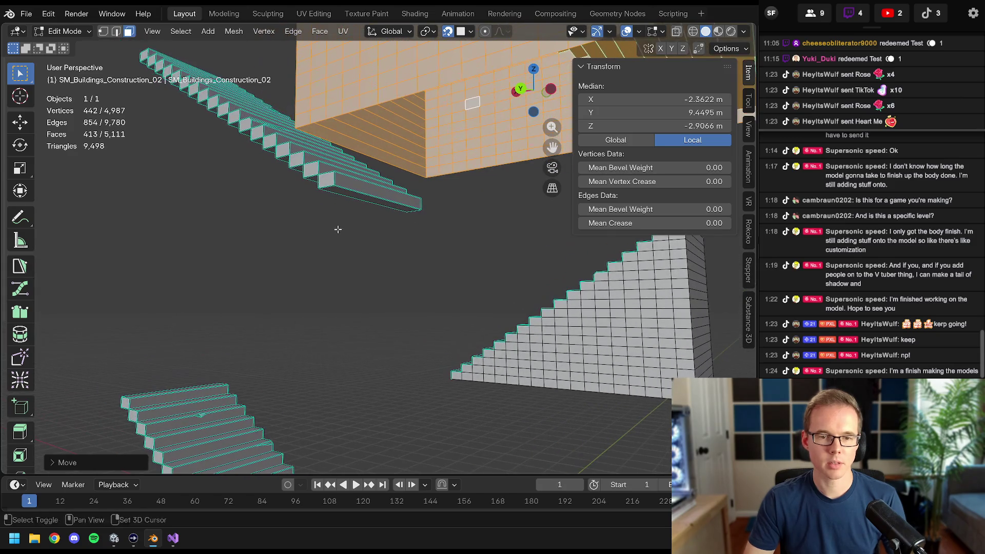
key("g")
key("z")
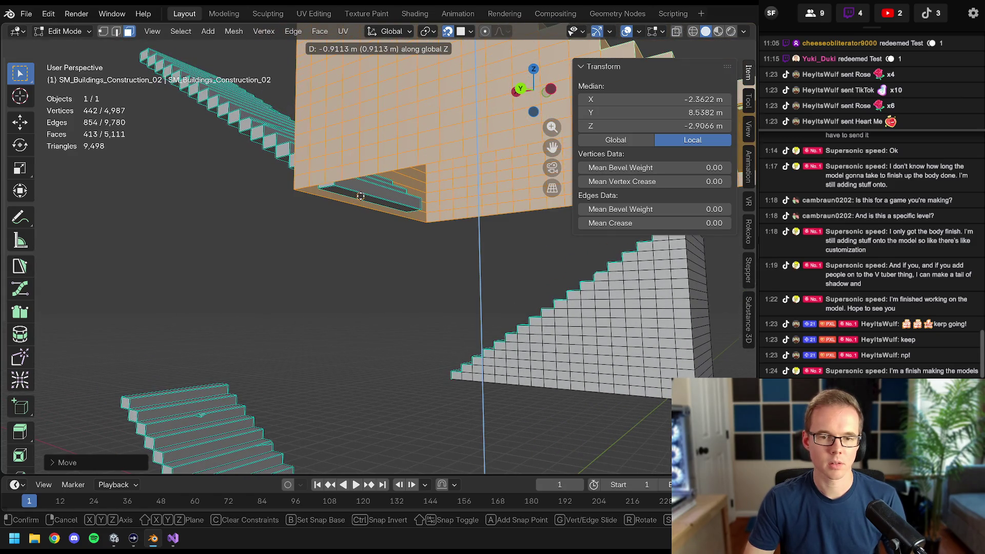
left_click(361, 196)
scroll(361, 196, "down", 2)
scroll(361, 197, "down", 2)
scroll(360, 196, "down", 2)
mouse_move(360, 196)
middle_mouse_down()
mouse_move(425, 240)
mouse_move(377, 248)
middle_mouse_up()
scroll(404, 238, "up", 3)
scroll(377, 248, "up", 3)
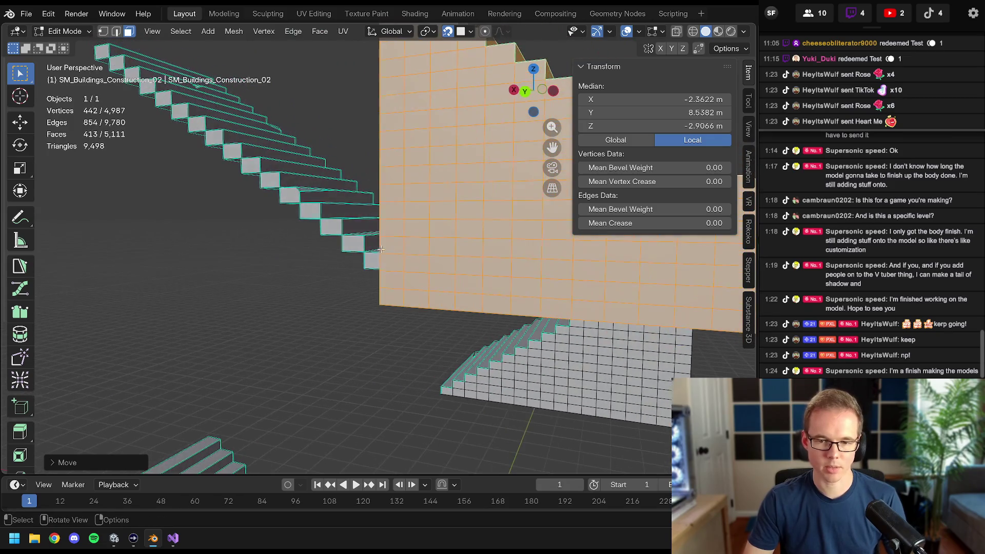
scroll(379, 233, "up", 1)
- Slide the copied stair block along X onto the upper stair flight
key("g")
key("x")
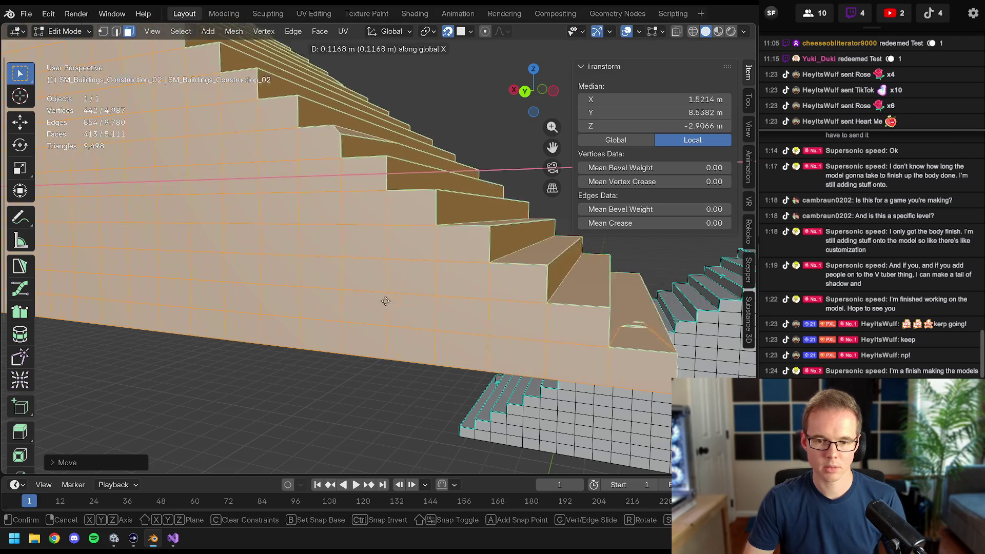
left_click(469, 317)
scroll(470, 317, "down", 3)
mouse_move(468, 317)
middle_mouse_down()
mouse_move(521, 370)
mouse_move(484, 356)
mouse_move(445, 305)
middle_mouse_up()
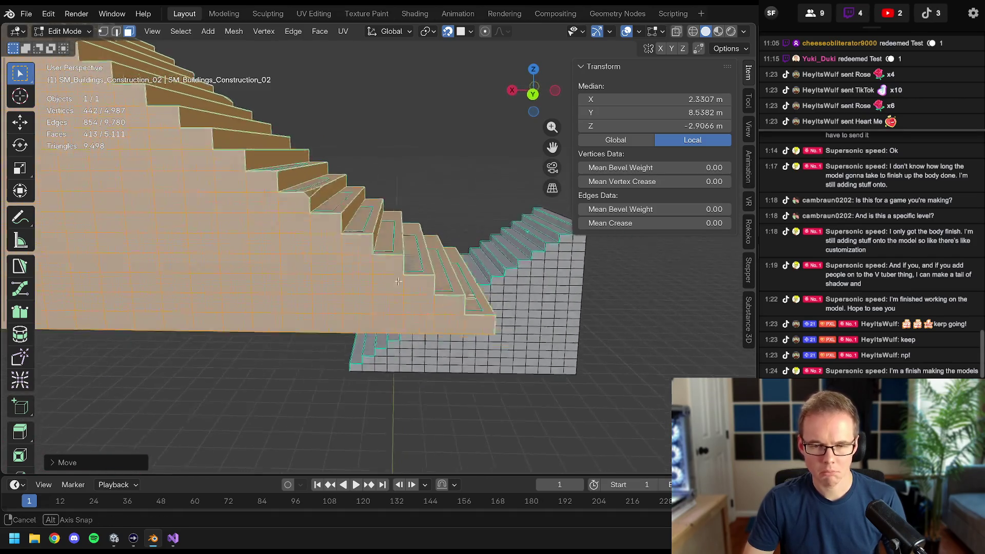
middle_click_drag(445, 304, 395, 275)
scroll(446, 266, "up", 2)
key("x")
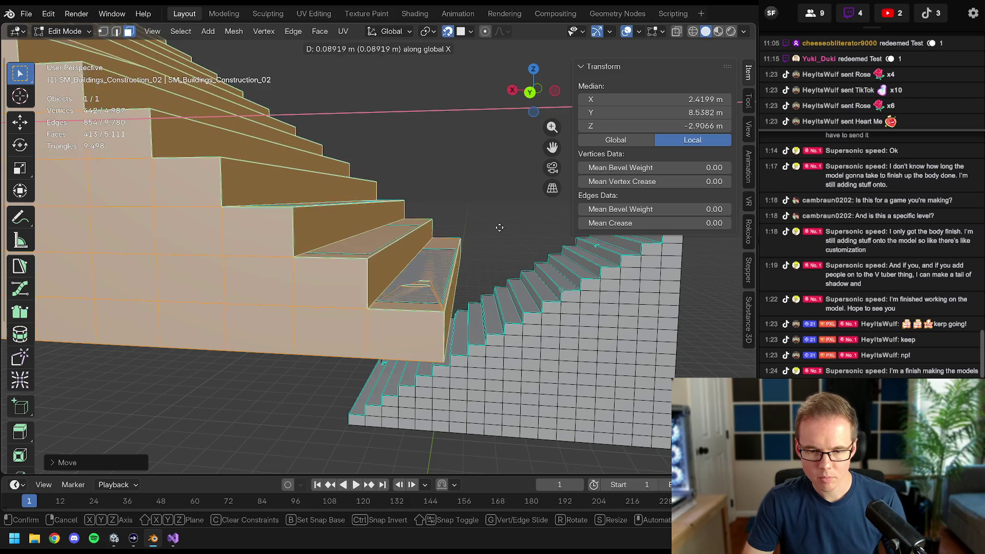
left_click(490, 227)
- Undo a bad nudge, check the snapping settings, and nudge the stairs along X again
middle_click_drag(489, 227, 461, 243)
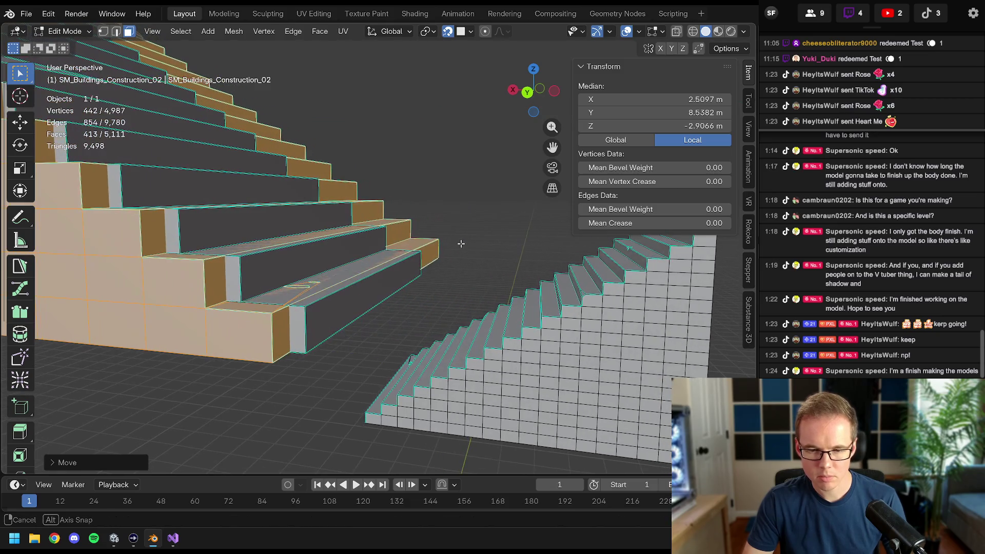
key("g")
key("x")
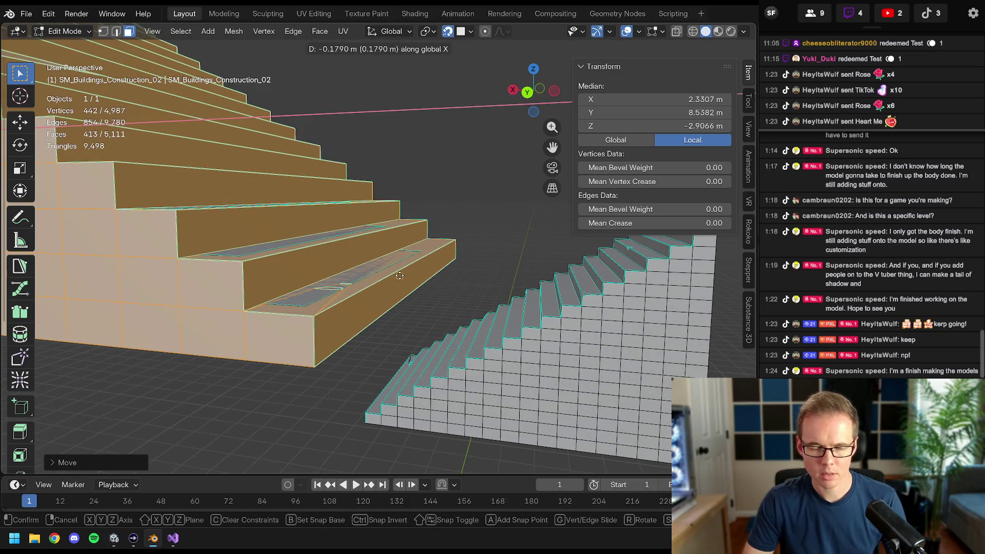
left_click(400, 276)
key("ctrl+z")
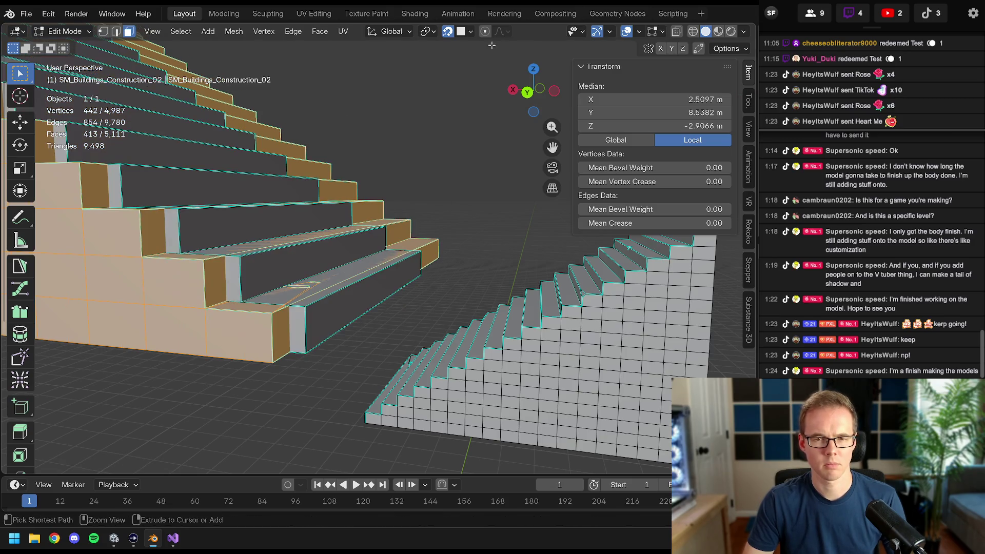
left_click(464, 32)
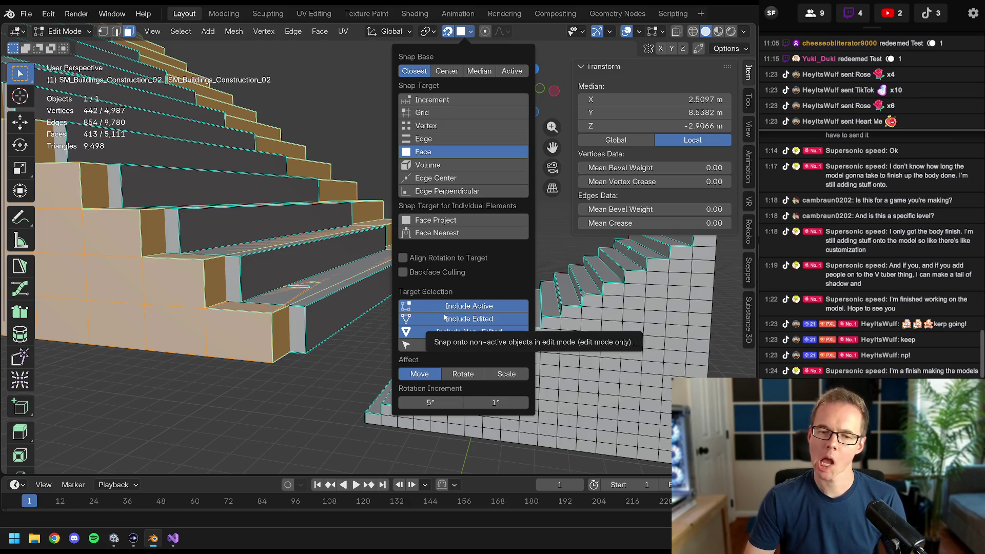
key("Escape")
middle_click_drag(360, 291, 356, 298)
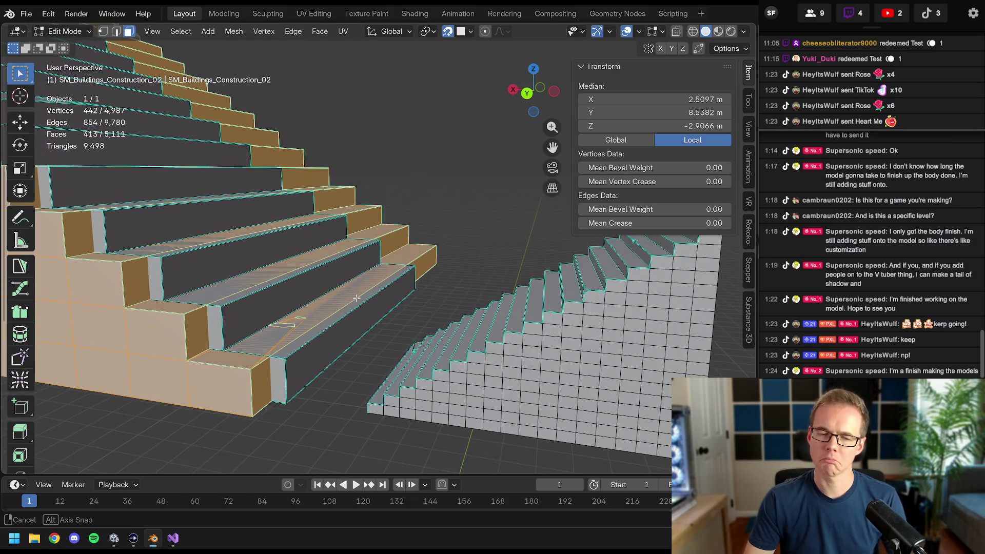
key("x")
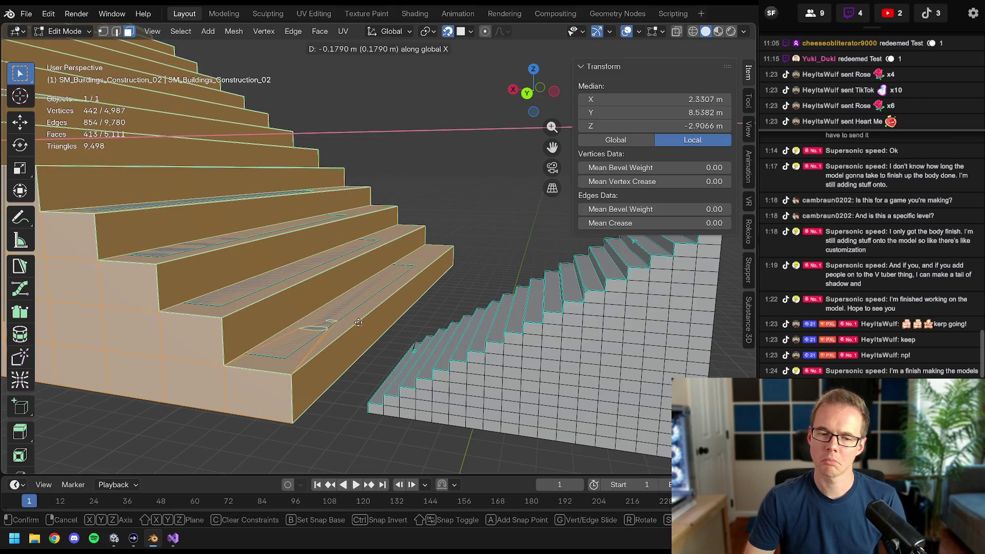
left_click(353, 323)
- Make a final 0.07 m X adjustment so the copy sits beneath the upper flight
mouse_move(354, 324)
middle_mouse_down()
mouse_move(298, 319)
mouse_move(323, 310)
mouse_move(370, 315)
mouse_move(373, 270)
mouse_move(487, 284)
mouse_move(446, 310)
mouse_move(400, 252)
middle_mouse_up()
scroll(297, 319, "down", 3)
scroll(373, 270, "up", 2)
key("g")
key("x")
left_click(346, 262)
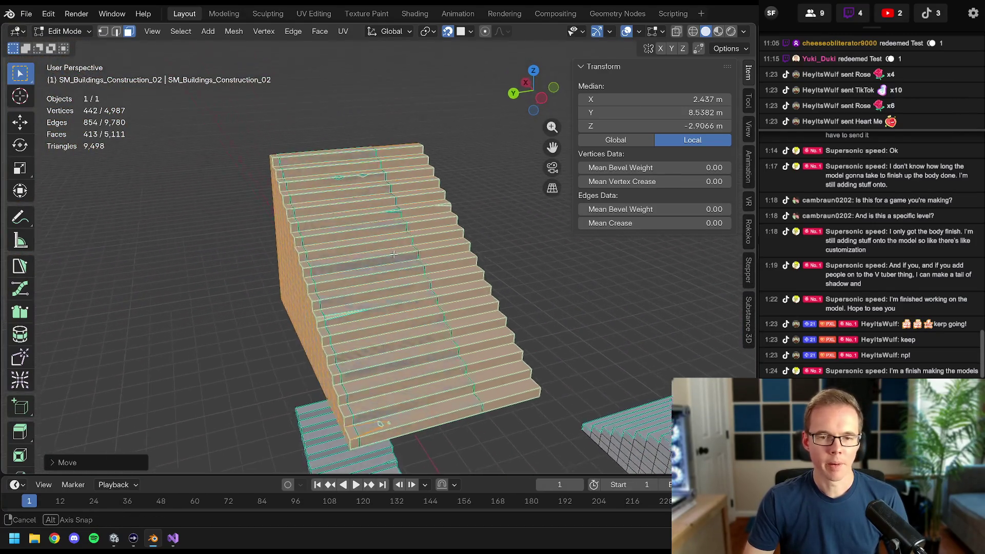
middle_click_drag(401, 251, 401, 220)
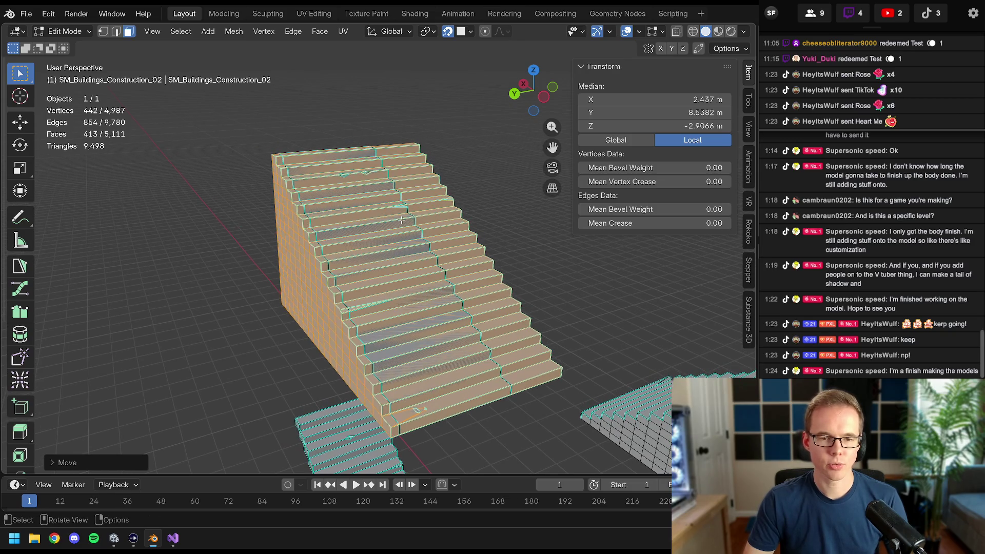
- From top view select the linked old staircase and reveal the hidden building geometry
key("KP_7")
scroll(362, 223, "down", 1)
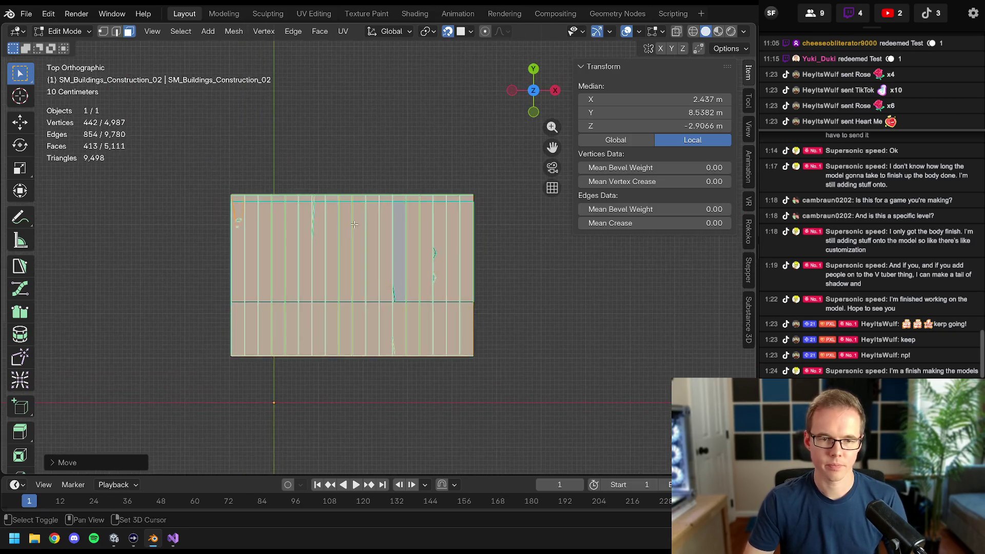
scroll(355, 225, "up", 2)
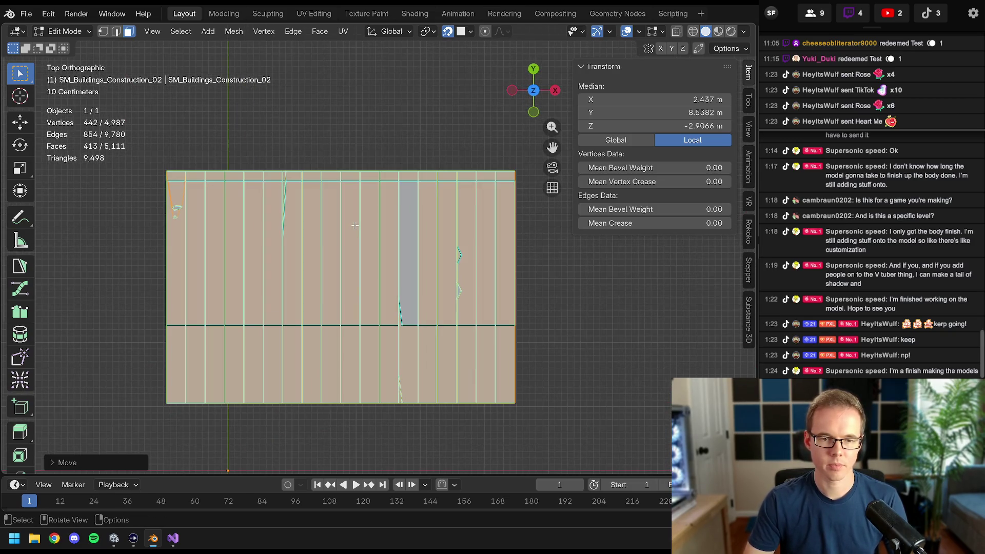
left_click(406, 228)
middle_click_drag(406, 229, 416, 197)
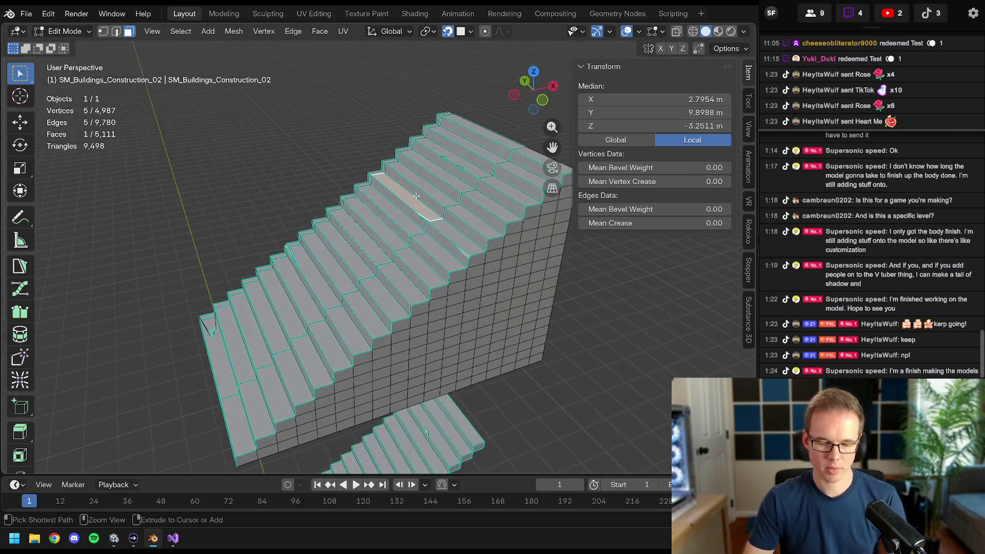
key("ctrl+l")
mouse_move(415, 196)
middle_mouse_down()
mouse_move(352, 184)
mouse_move(335, 197)
middle_mouse_up()
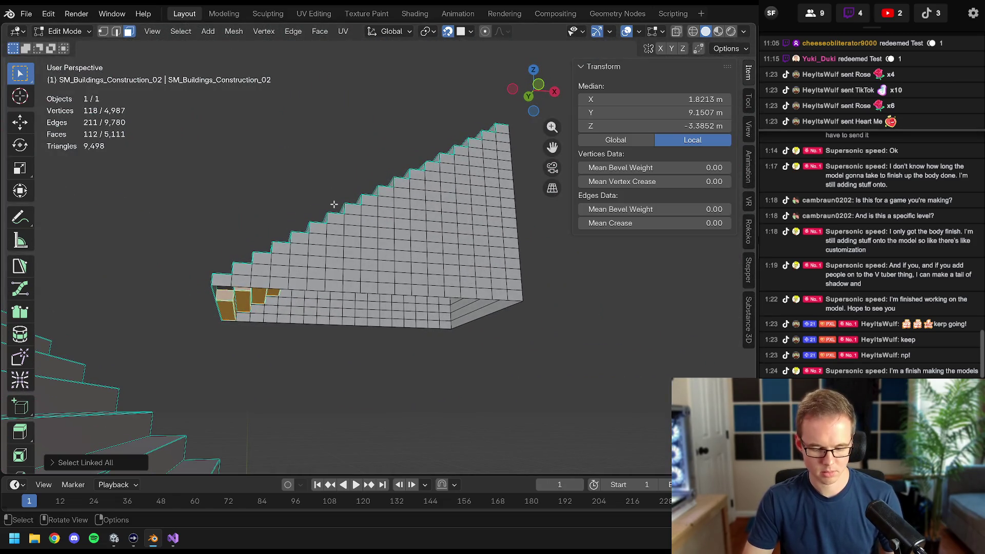
key("alt+h")
mouse_move(334, 207)
middle_mouse_down()
mouse_move(444, 267)
mouse_move(380, 266)
middle_mouse_up()
- Select the linked 112-face old stair piece and delete its faces
left_click(381, 265)
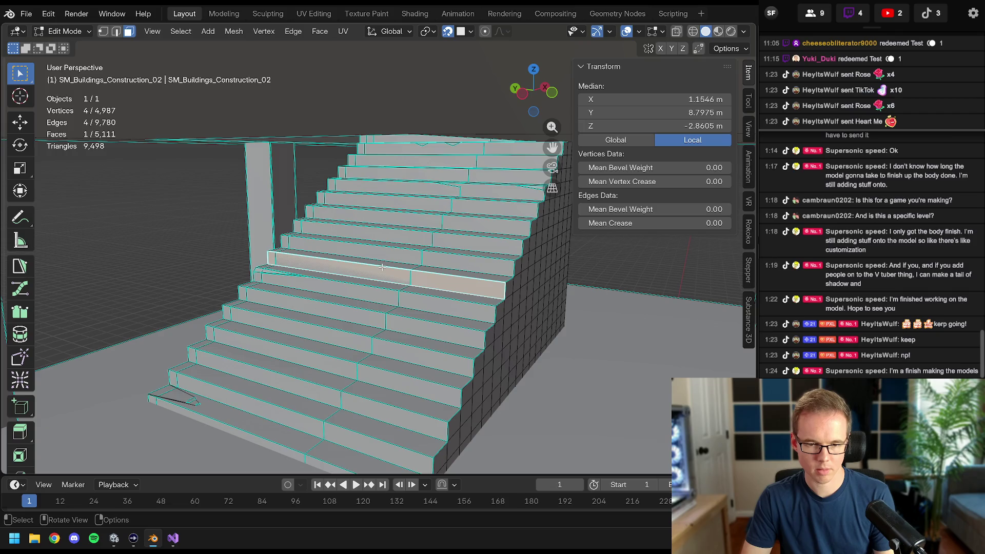
scroll(386, 260, "up", 5)
scroll(362, 247, "down", 3)
left_click(355, 242)
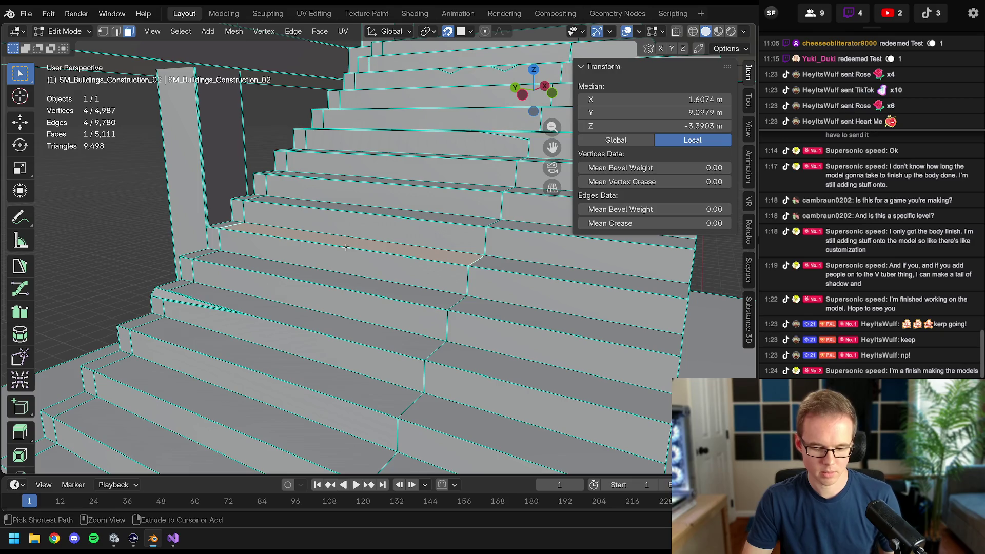
key("ctrl+l")
middle_click_drag(345, 247, 351, 250)
key("x")
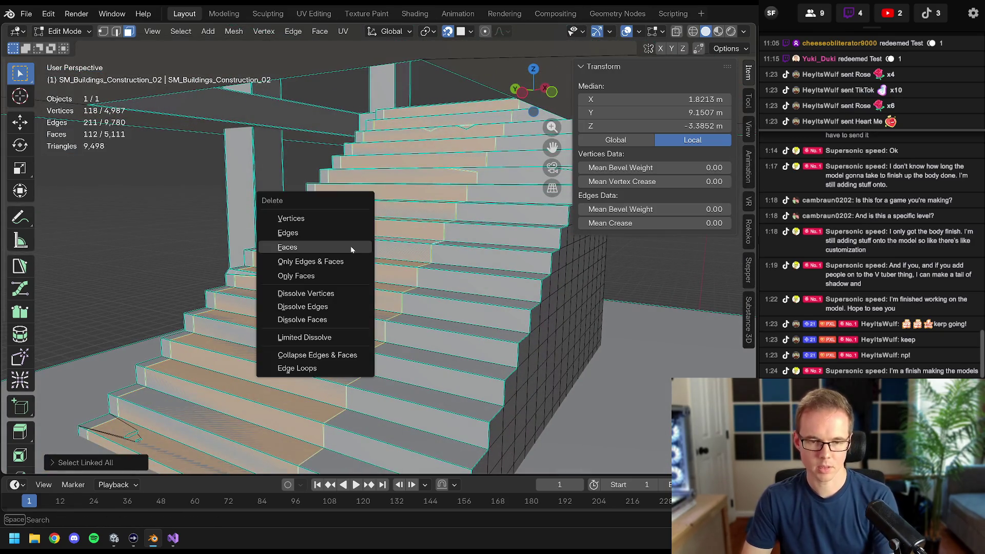
left_click(350, 249)
middle_click_drag(351, 249, 479, 276)
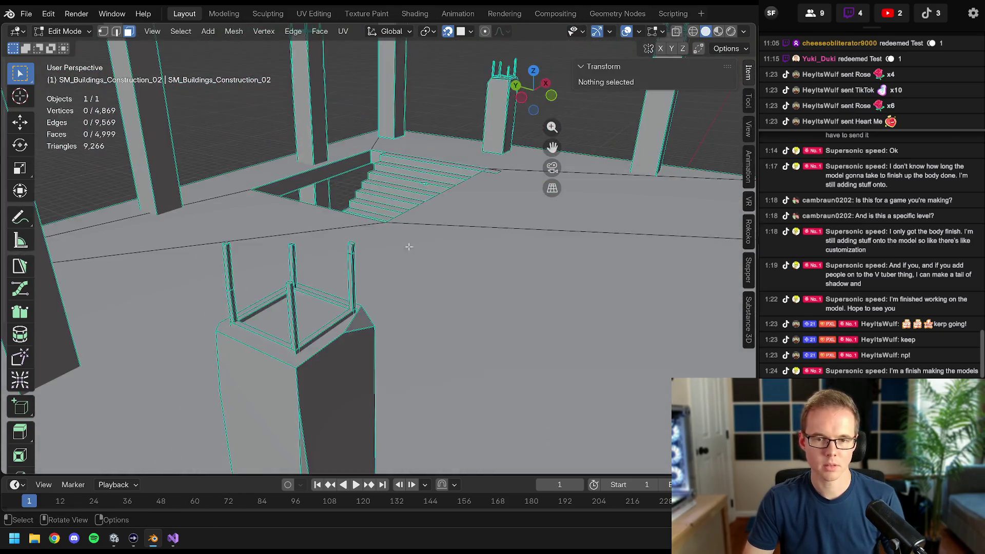
scroll(480, 276, "up", 4)
- Select the whole new staircase and move it along Y into the stairwell opening
left_click(415, 243)
key("ctrl+l")
middle_click_drag(414, 244, 414, 244)
middle_click_drag(377, 158, 355, 185)
key("g")
key("y")
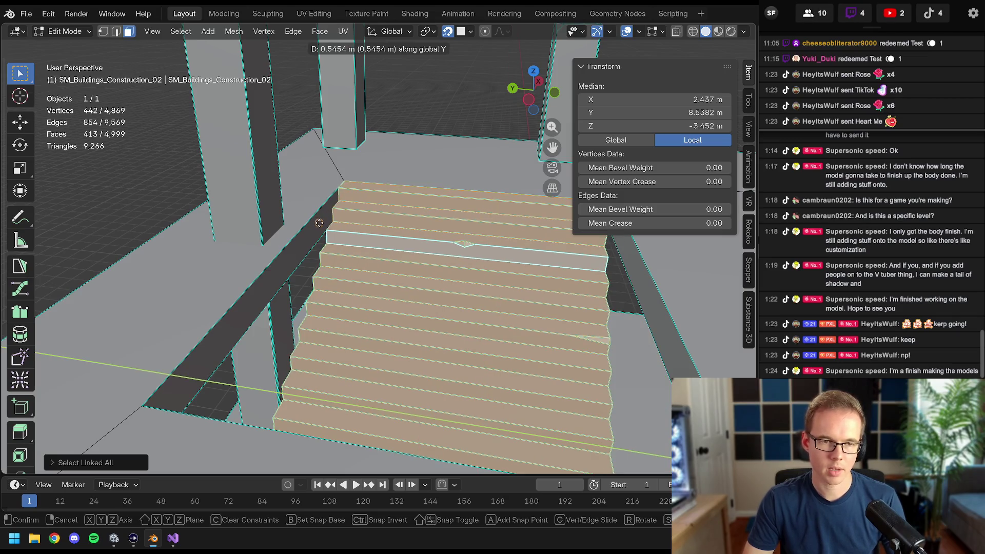
left_click(319, 223)
middle_click_drag(319, 222, 427, 233)
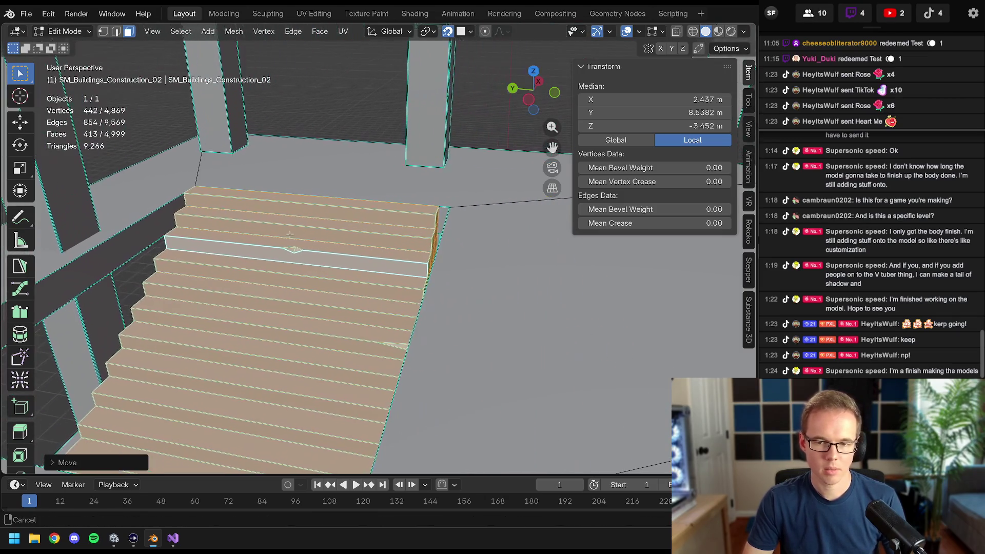
- In wireframe top view, box-select the stairs' bottom row of edges
key("KP_7")
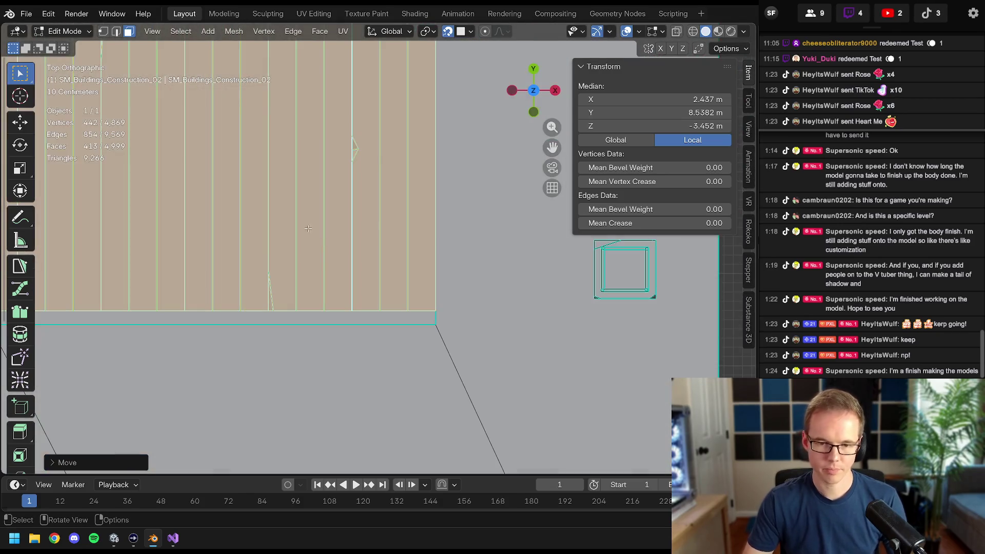
left_click(226, 246)
middle_click_drag(227, 250, 232, 275, "shift")
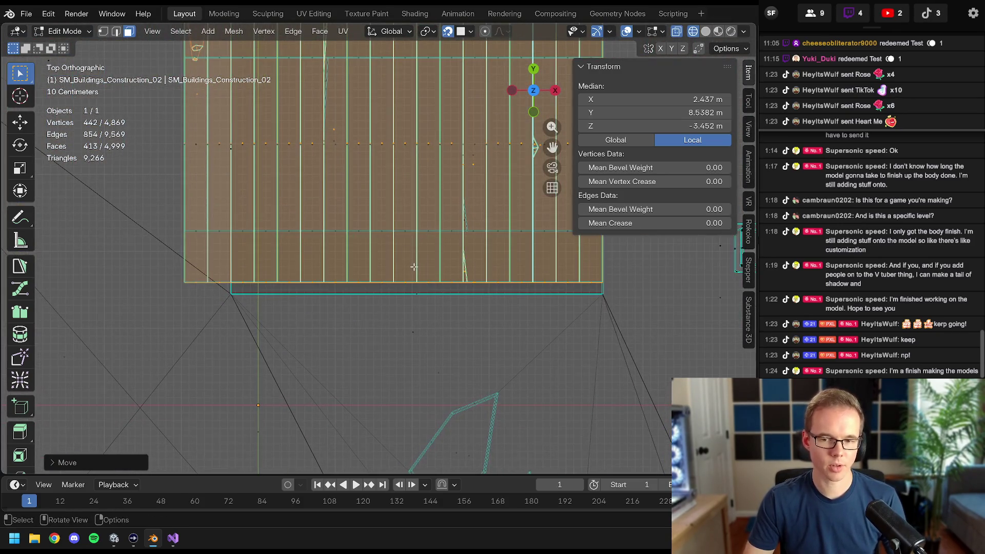
key("alt+a")
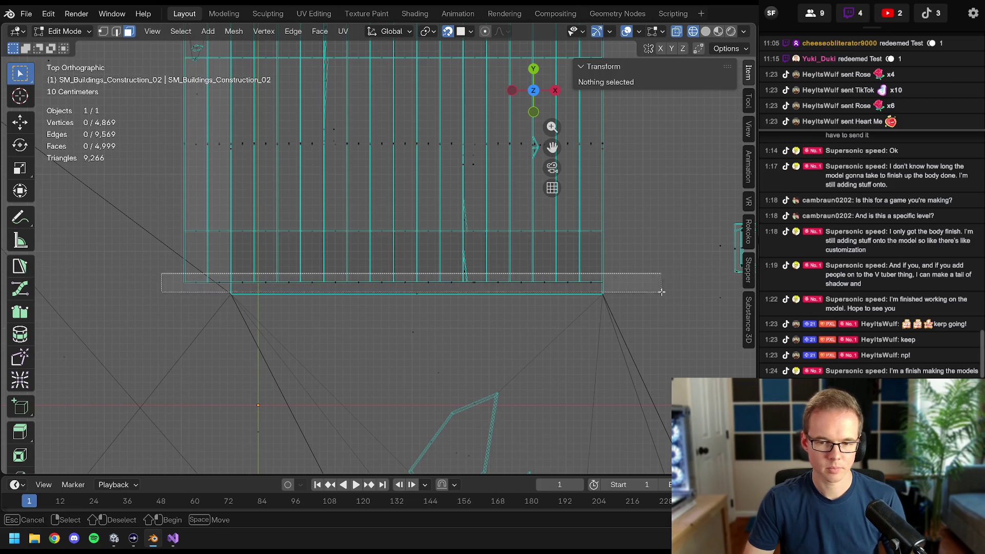
left_click_drag(666, 288, 667, 288)
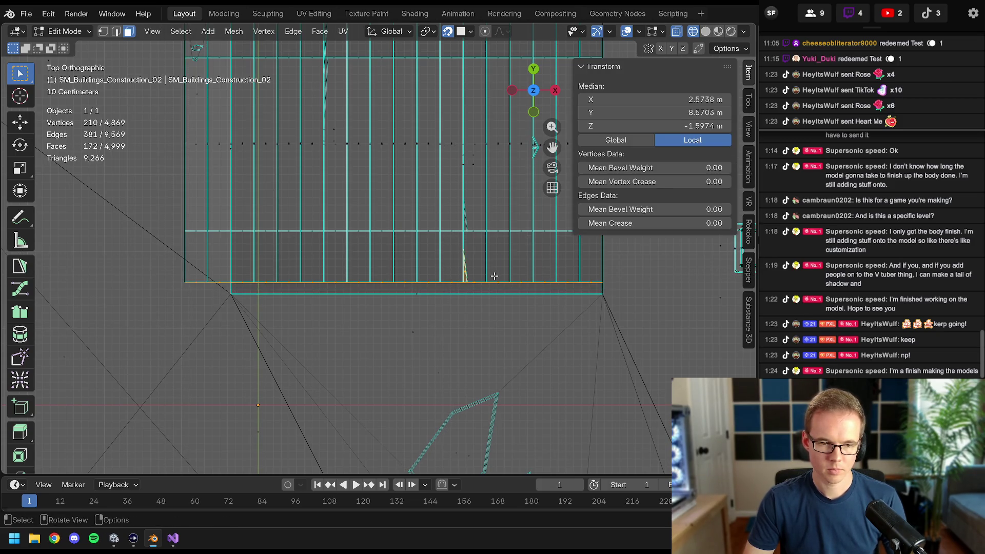
mouse_move(494, 276)
middle_mouse_down("shift")
mouse_move(462, 262)
mouse_move(470, 256)
mouse_move(385, 341)
middle_mouse_up("shift")
key("z")
left_click(457, 329)
mouse_move(457, 329)
middle_mouse_down()
mouse_move(355, 320)
mouse_move(391, 293)
mouse_move(441, 305)
mouse_move(460, 268)
mouse_move(524, 273)
middle_mouse_up()
- Raise the bottom edge row about 0.15 m along Z and return to object mode
key("g")
key("z")
left_click(356, 315)
key("Tab")
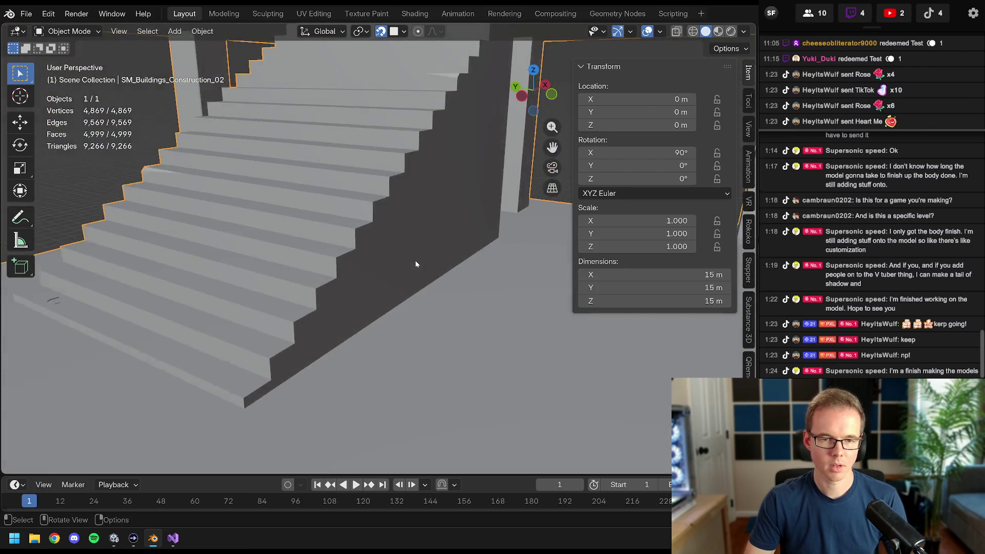
- In edit mode select both linked staircases and hide the rest of the building
middle_click_drag(411, 273, 346, 228)
scroll(346, 228, "down", 5)
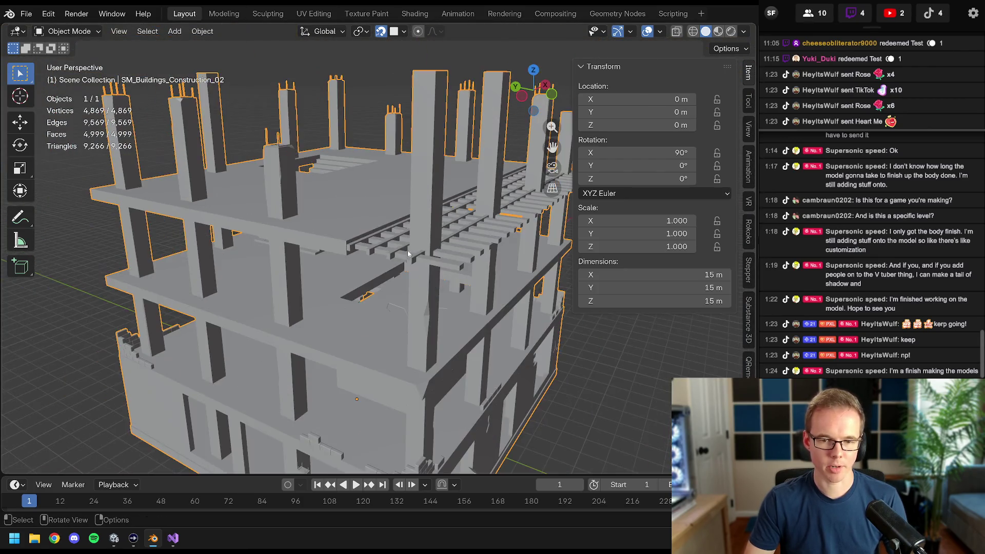
middle_click_drag(409, 249, 408, 203)
key("Tab")
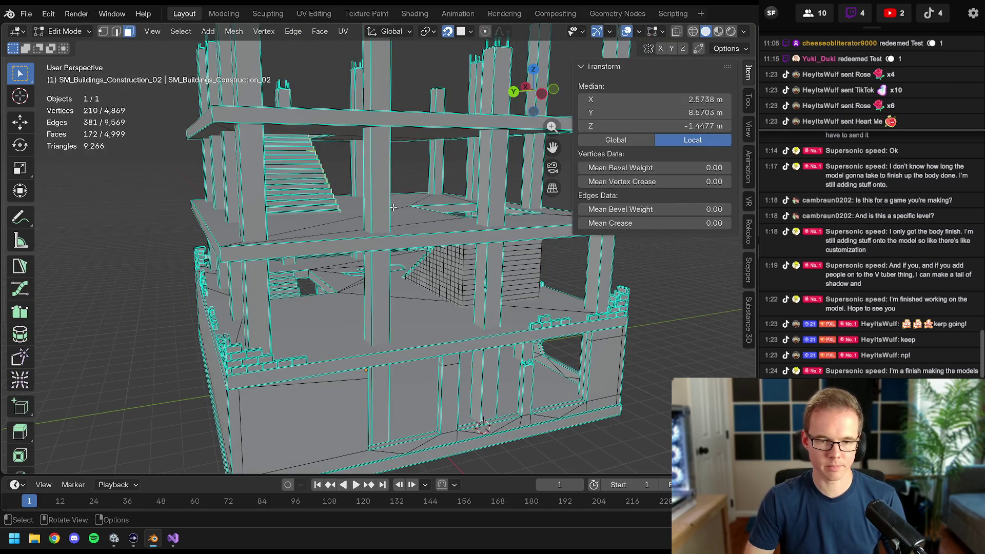
left_click(298, 174, "shift")
middle_click_drag(298, 173, 340, 203)
key("ctrl+l")
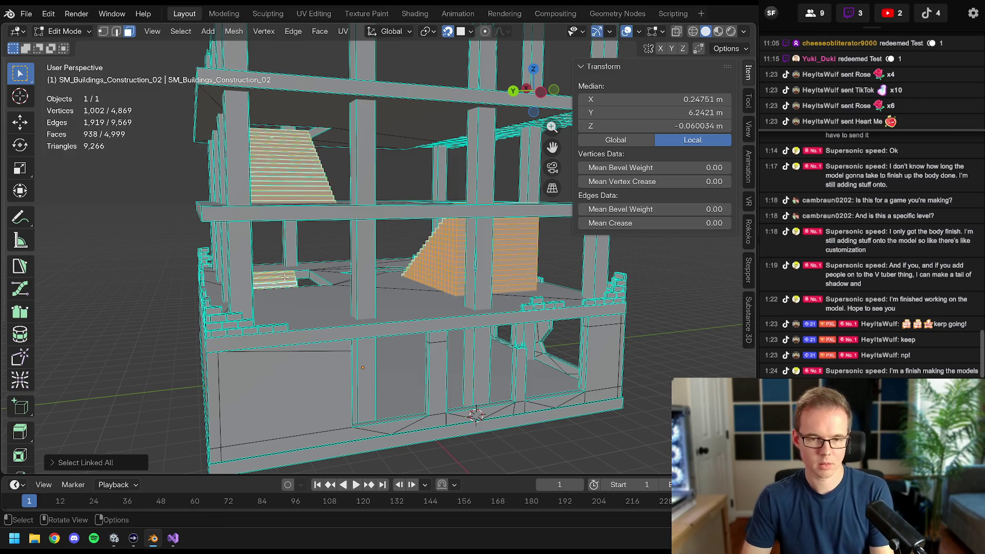
key("shift+h")
key("KP_Decimal")
- Select the entire upper staircase and place a duplicate of it
left_click(336, 123)
key("ctrl+l")
middle_click_drag(336, 124, 418, 153)
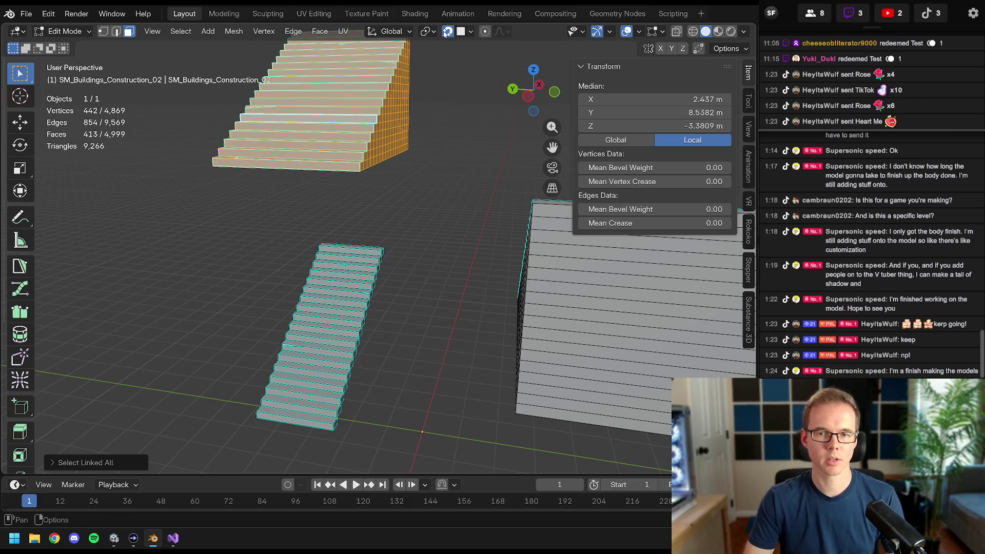
key("shift+d")
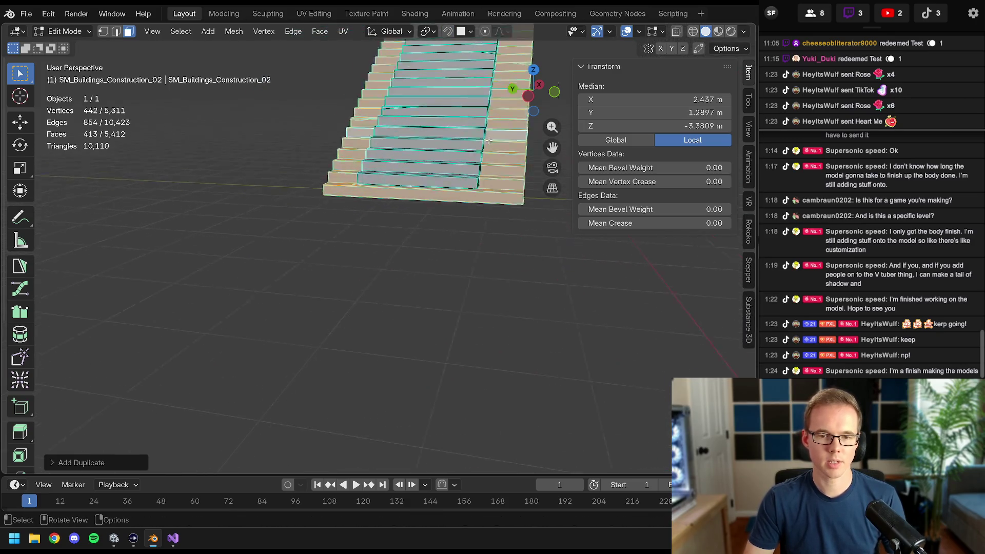
left_click(421, 298)
scroll(420, 298, "up", 3)
- Drop the duplicated stair piece down along Z in two moves to a lower height
mouse_move(420, 299)
middle_mouse_down()
mouse_move(412, 45)
mouse_move(393, 192)
middle_mouse_up()
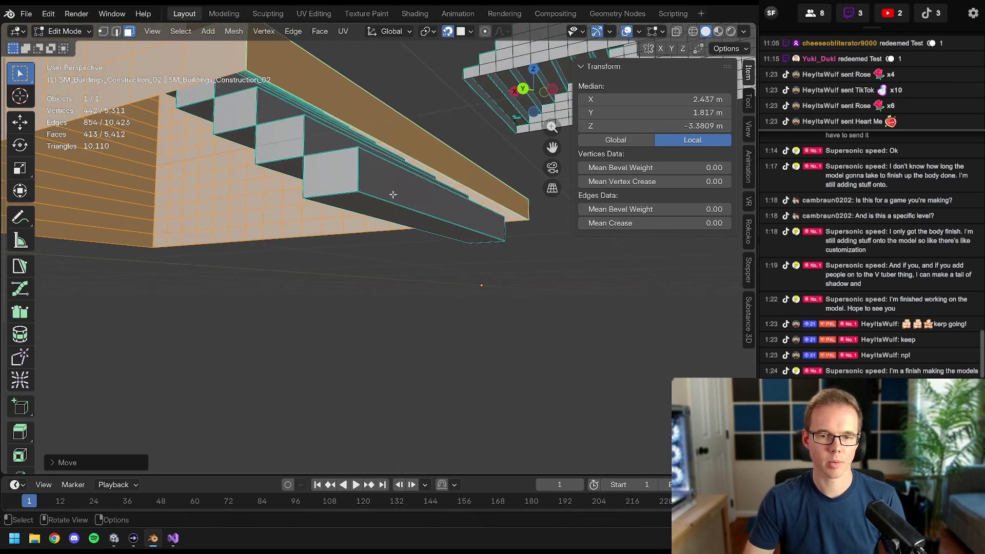
key("z")
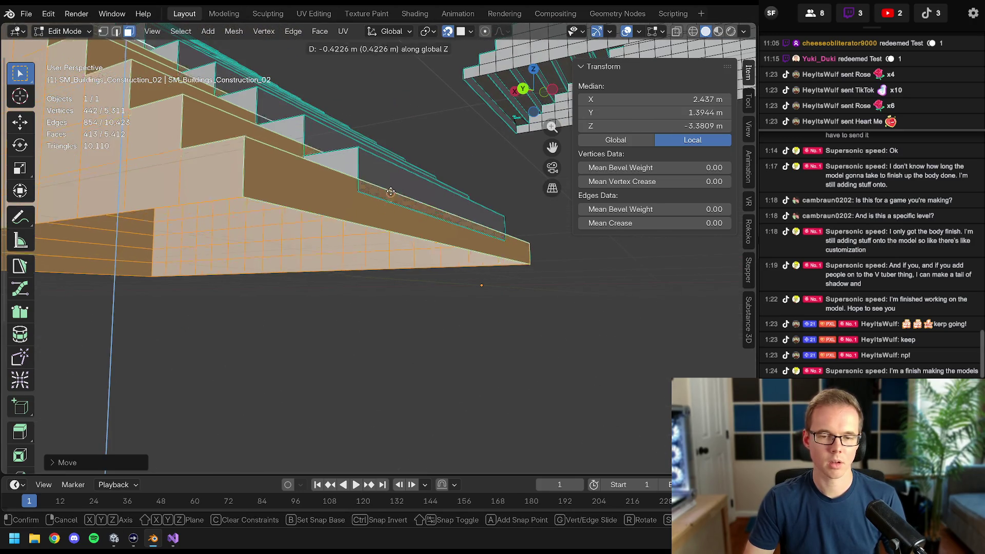
left_click(394, 151)
key("g")
key("z")
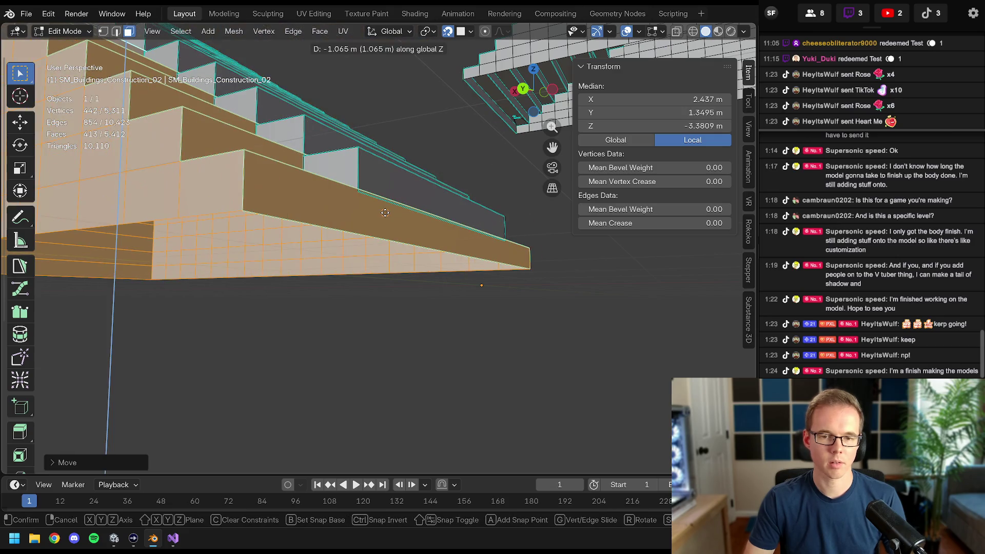
left_click(385, 213)
mouse_move(385, 213)
middle_mouse_down()
mouse_move(408, 228)
mouse_move(404, 220)
middle_mouse_up()
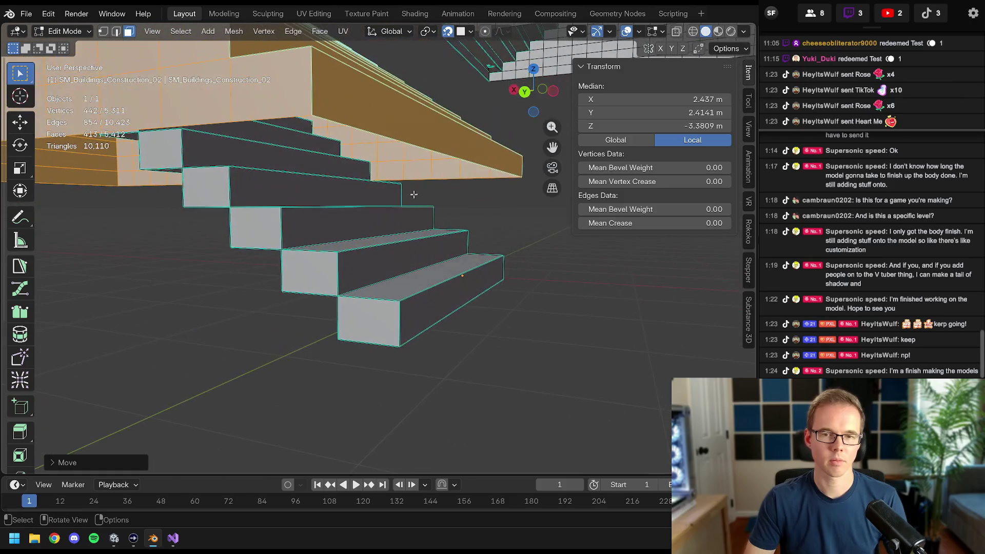
- Set snapping to use the active element and make the staircase's top face active
left_click(460, 31)
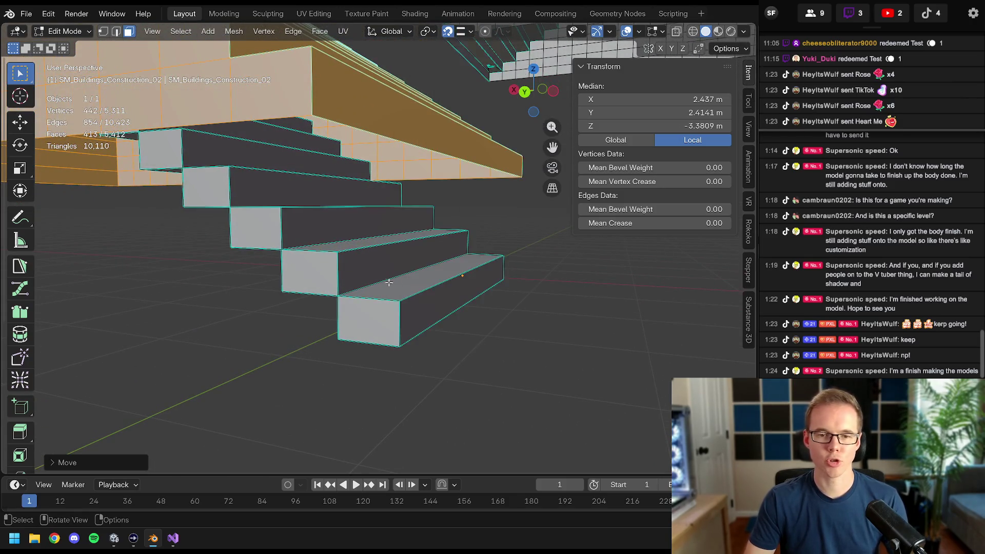
middle_click_drag(416, 232, 400, 263)
key("z")
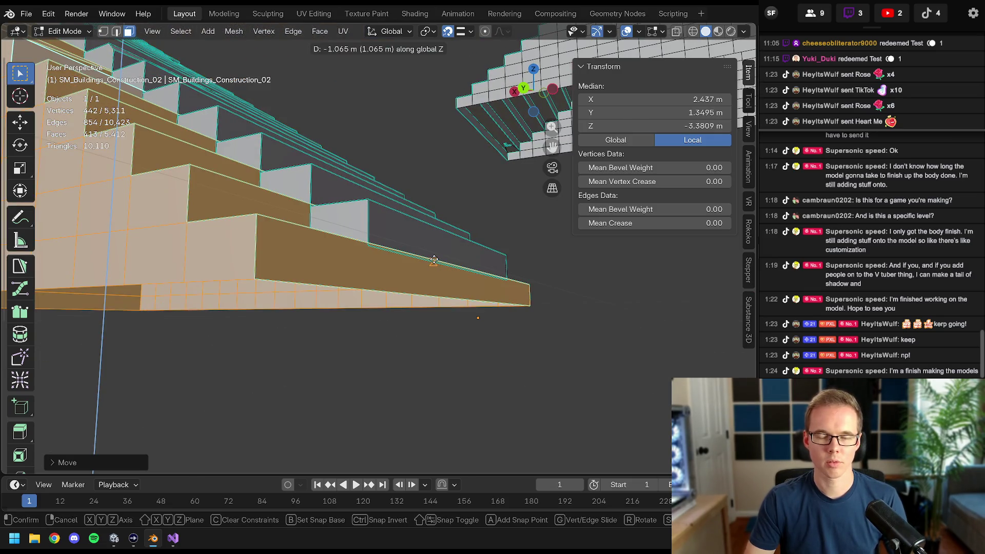
right_click(435, 260)
left_click(465, 31)
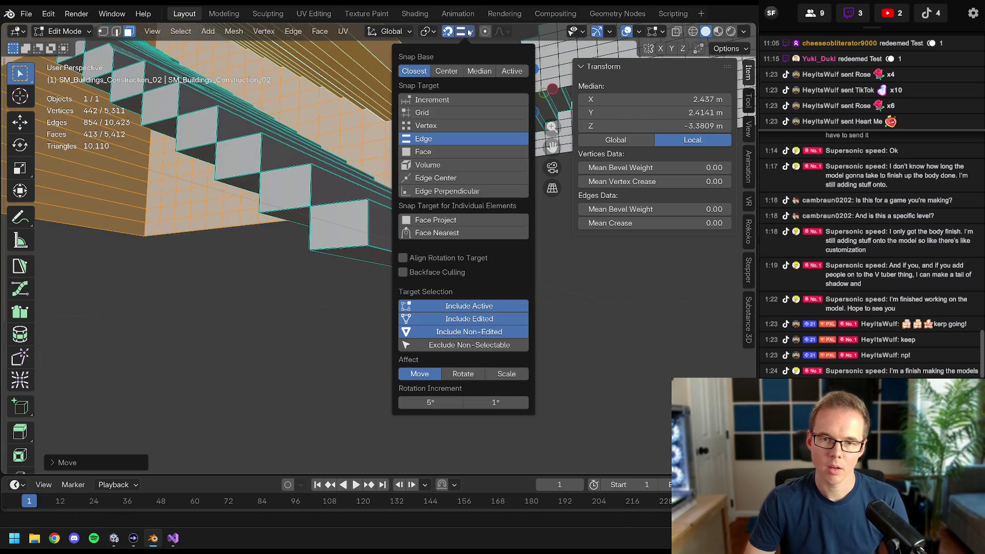
middle_click_drag(507, 75, 401, 198)
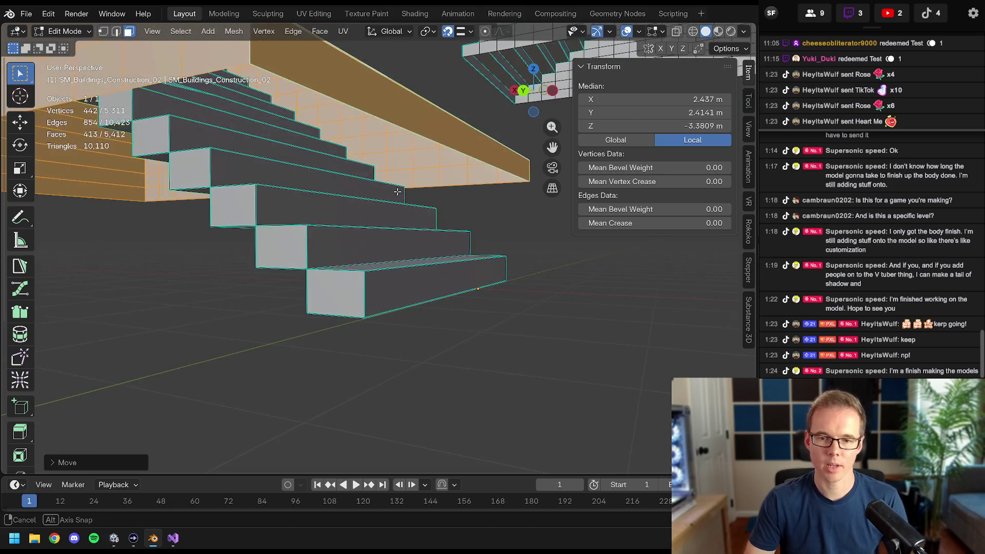
left_click(423, 141, "shift")
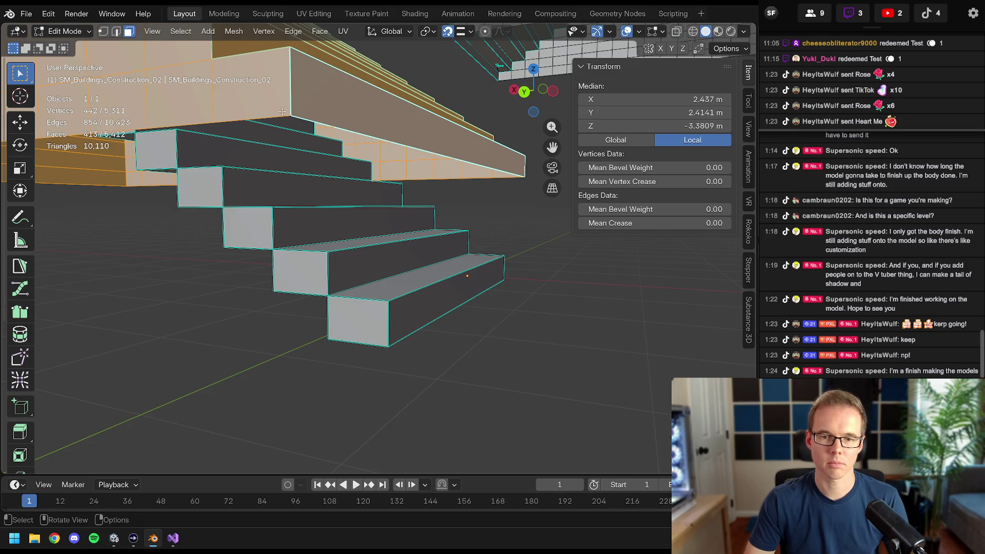
- Lower the whole staircase about 0.88 m along Z so it snaps onto the stepped block
middle_click_drag(442, 316, 432, 277)
key("g")
key("z")
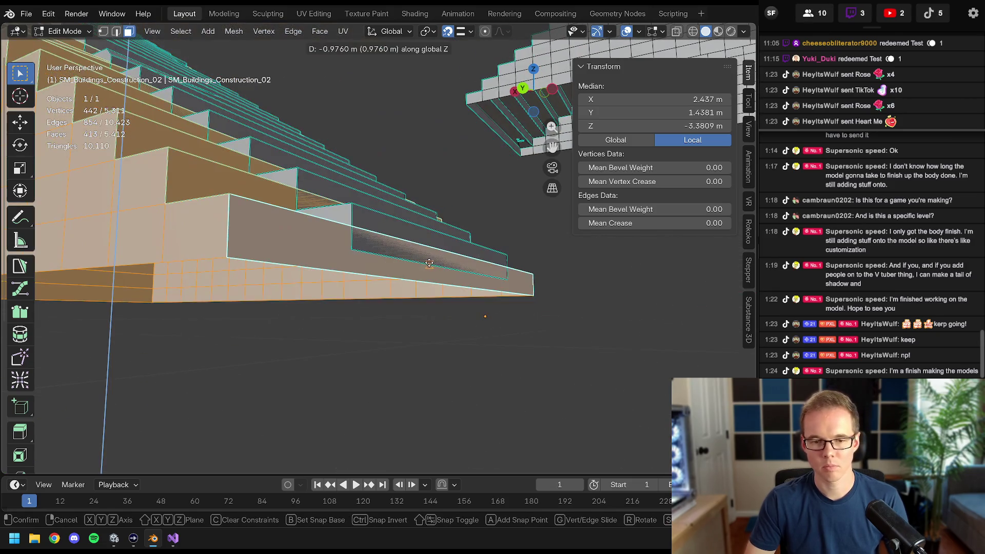
left_click(428, 263)
left_click(461, 32)
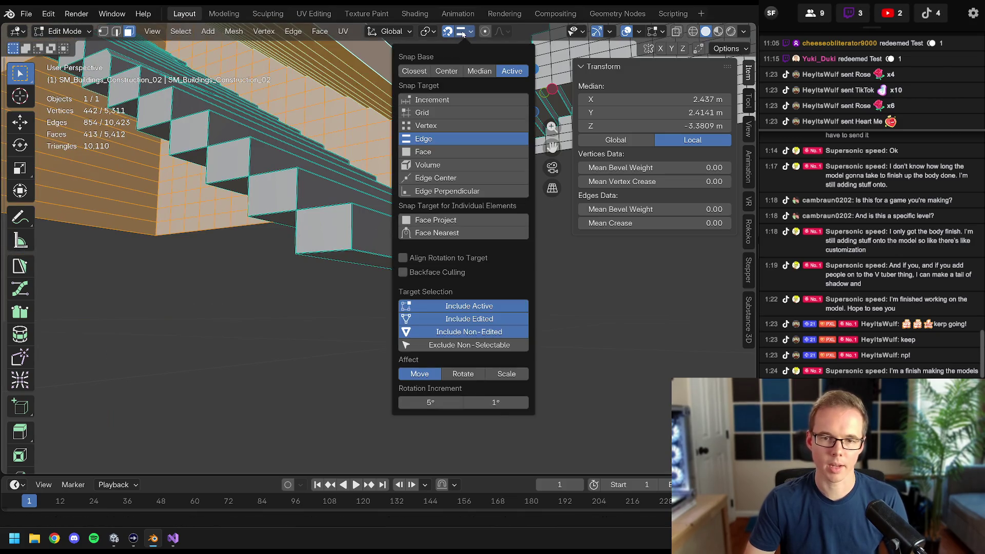
mouse_move(485, 317)
middle_mouse_down("shift")
mouse_move(386, 141)
mouse_move(423, 309)
middle_mouse_up("shift")
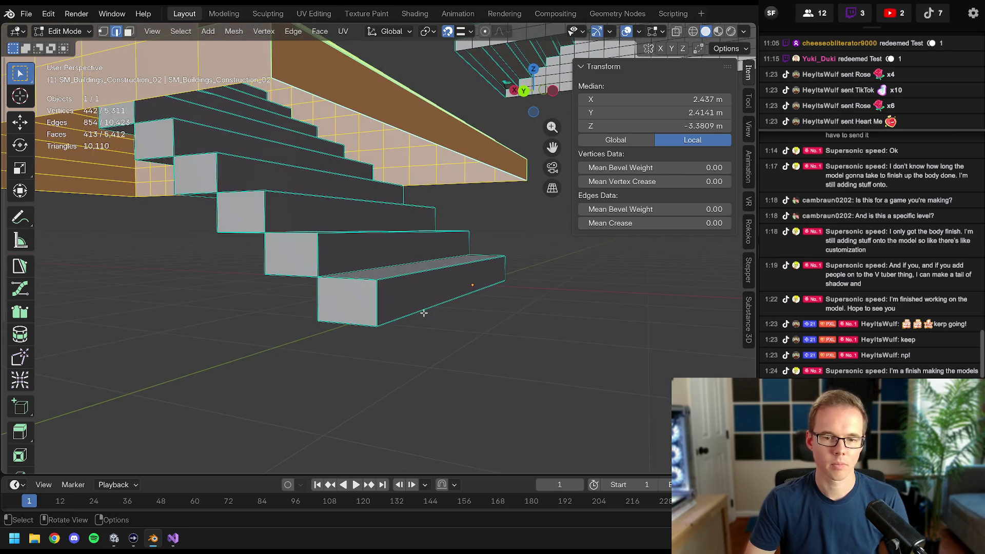
key("g")
key("z")
left_click(423, 310)
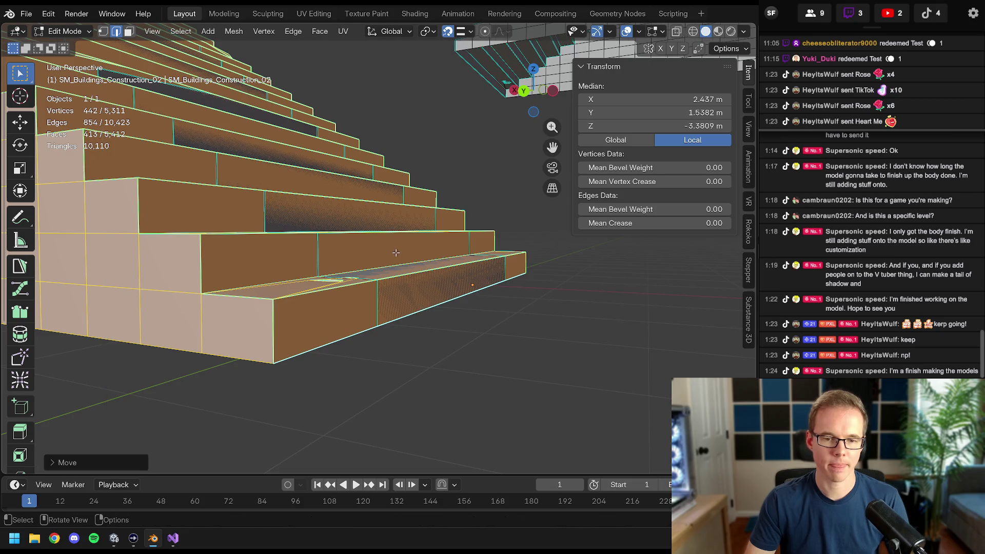
scroll(423, 309, "down", 5)
mouse_move(422, 310)
middle_mouse_down()
mouse_move(440, 339)
mouse_move(428, 292)
mouse_move(329, 227)
middle_mouse_up()
scroll(428, 293, "down", 4)
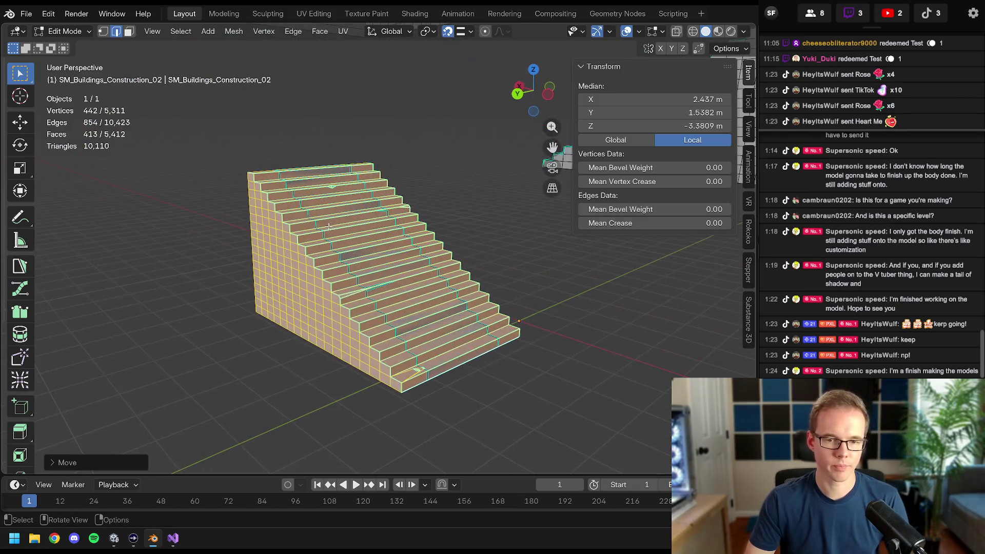
- In face select mode, pick the stray overlapping tread face, checking it in wireframe shading
left_click(353, 213)
scroll(316, 176, "up", 1)
scroll(315, 175, "up", 2)
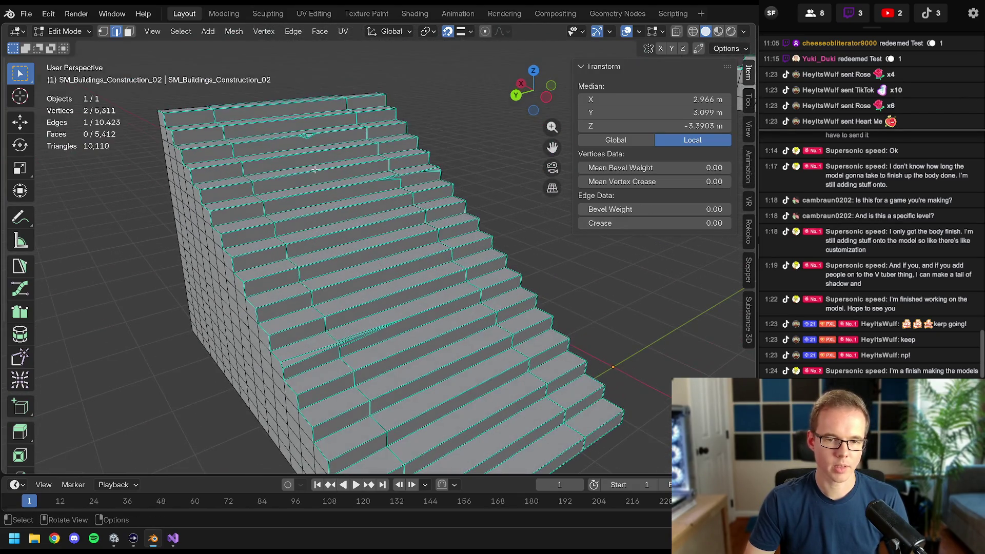
key("3")
left_click(315, 127)
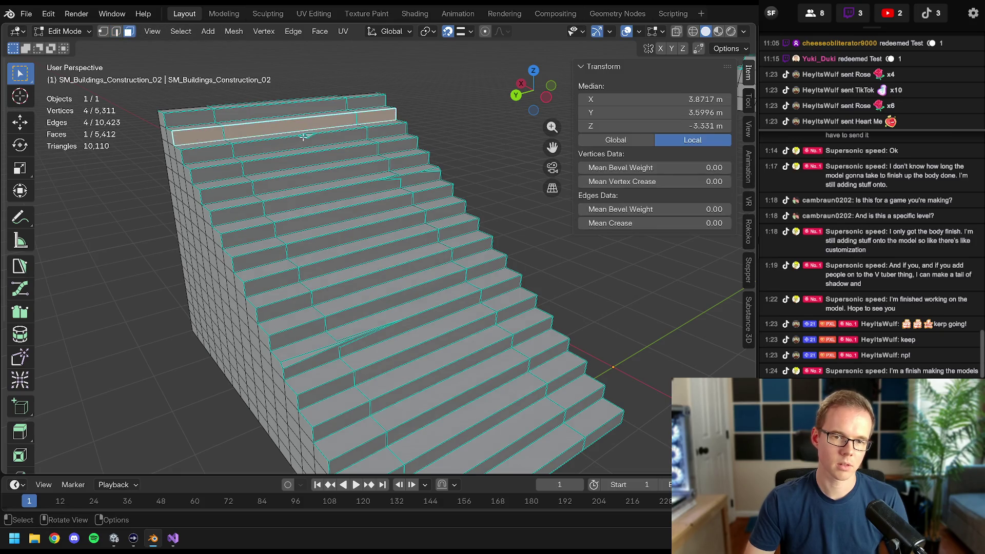
left_click(327, 153)
scroll(325, 148, "up", 2)
scroll(325, 149, "up", 1)
left_click(326, 193)
key("z")
left_click(332, 184)
key("z")
left_click(416, 184)
scroll(394, 235, "down", 4)
- Select the linked 112-face leftover step piece, delete its faces and save the file
key("ctrl+l")
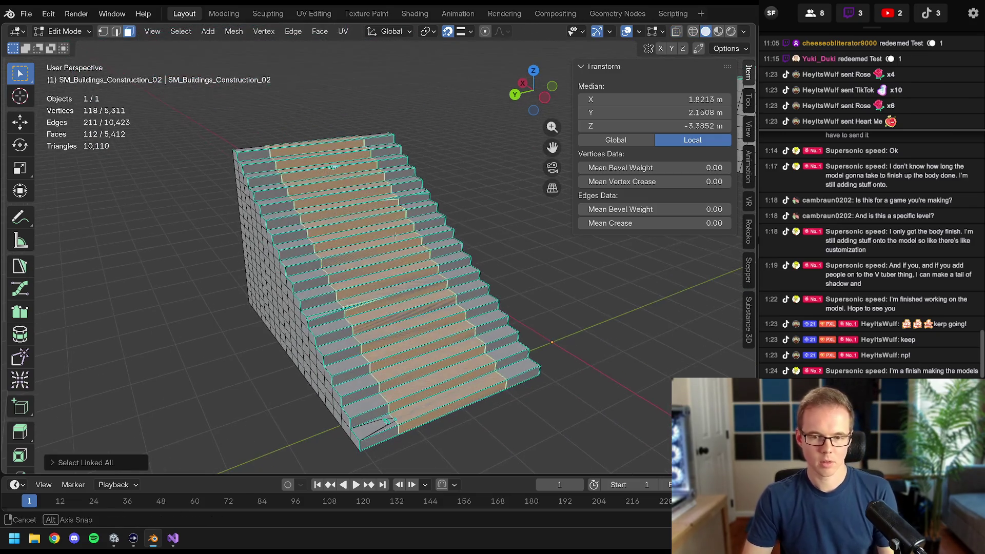
key("x")
left_click(394, 235)
mouse_move(395, 235)
middle_mouse_down()
mouse_move(430, 226)
mouse_move(337, 272)
middle_mouse_up()
key("ctrl+s")
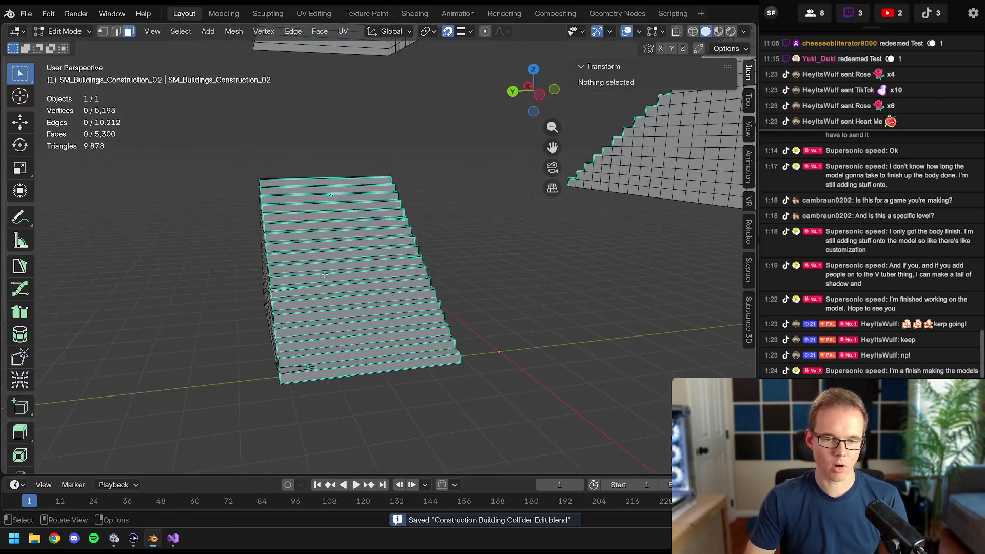
- Select the whole linked new staircase to check it after the deletion
left_click(336, 272)
key("ctrl+l")
scroll(336, 272, "down", 3)
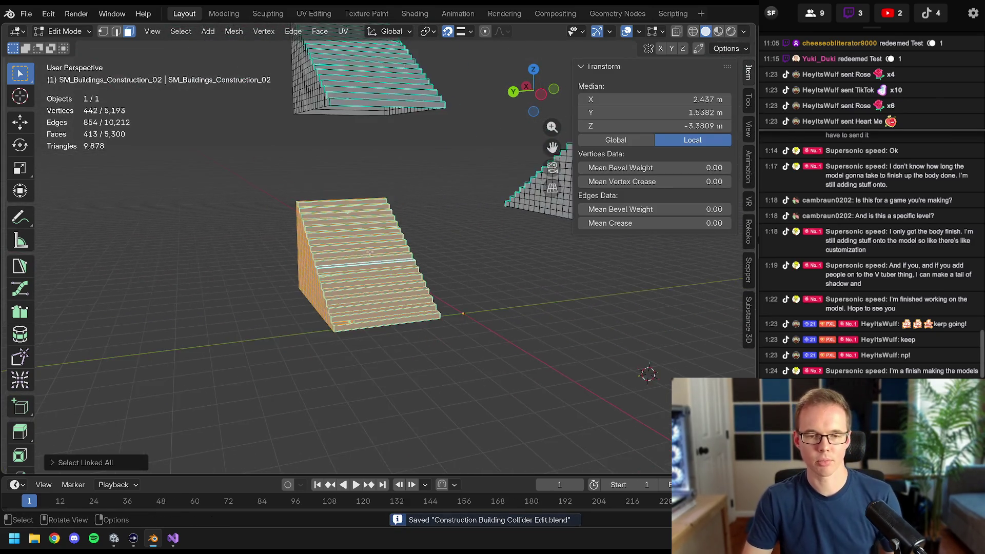
middle_click_drag(337, 272, 663, 372, "shift")
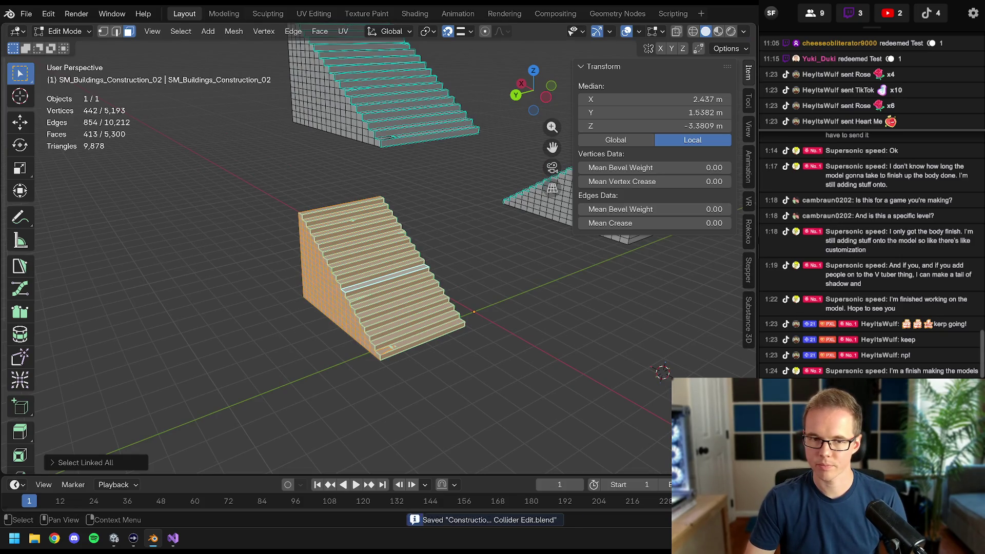
- Unhide the building geometry and reselect the linked staircase to inspect it in context
key("alt+h")
mouse_move(425, 201)
middle_mouse_down()
mouse_move(360, 224)
mouse_move(431, 282)
mouse_move(295, 288)
mouse_move(420, 195)
middle_mouse_up()
key("alt+a")
left_click(359, 224)
key("ctrl+l")
scroll(359, 224, "up", 5)
key("alt+a")
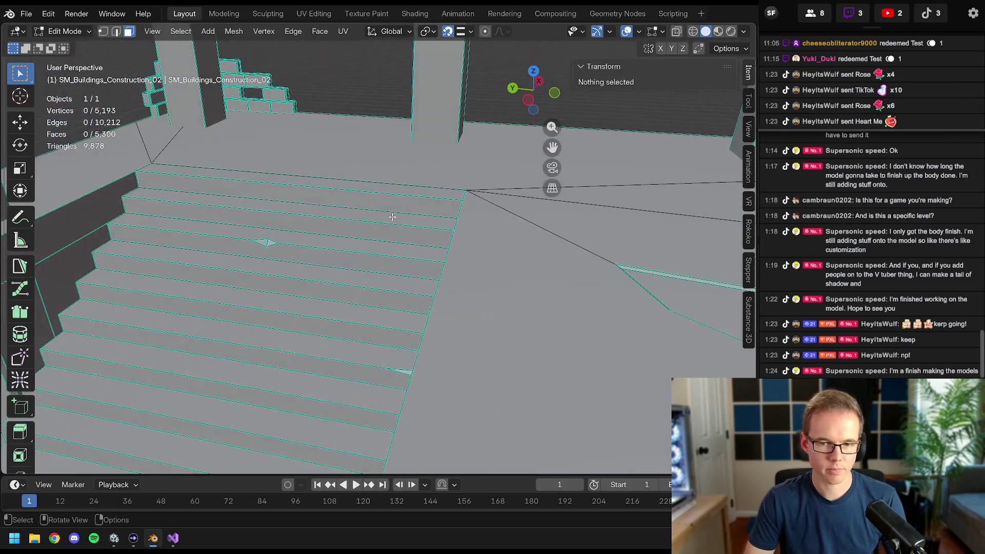
left_click(419, 195)
key("ctrl+l")
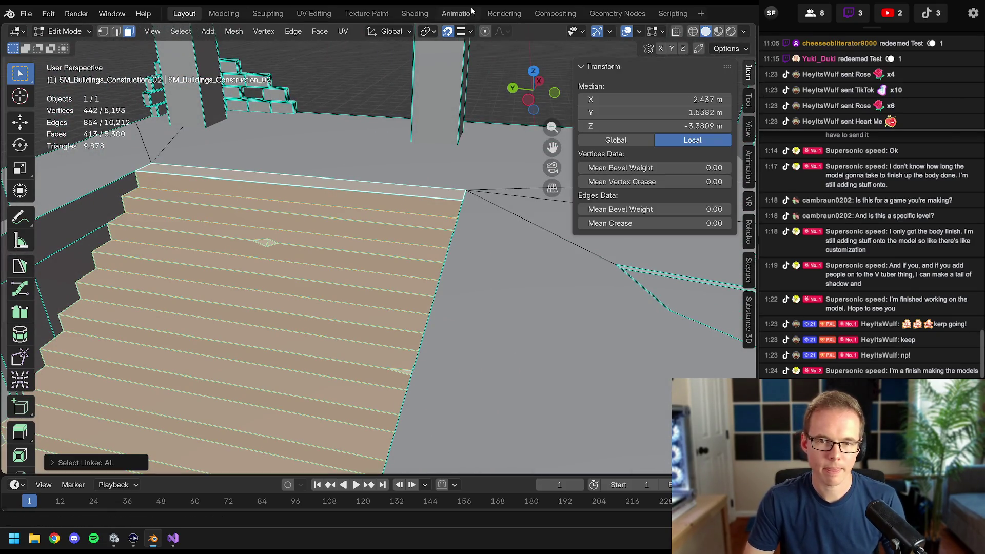
mouse_move(370, 282)
middle_mouse_down()
mouse_move(357, 163)
mouse_move(340, 163)
middle_mouse_up()
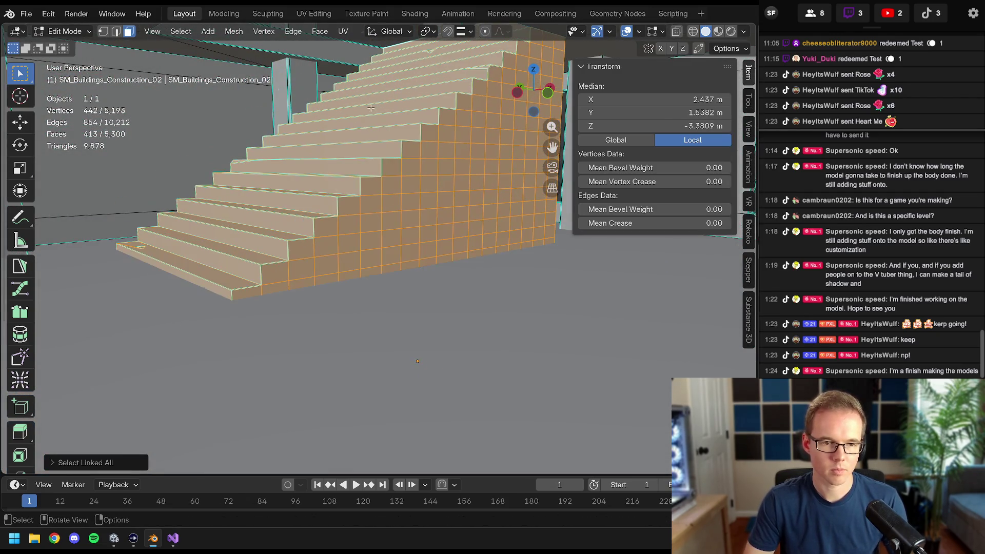
scroll(340, 163, "down", 5)
- Deselect everything and return to Object Mode with the full 5,300-face building visible
key("alt+a")
mouse_move(341, 164)
middle_mouse_down()
mouse_move(383, 268)
mouse_move(402, 261)
mouse_move(359, 231)
middle_mouse_up()
key("Tab")
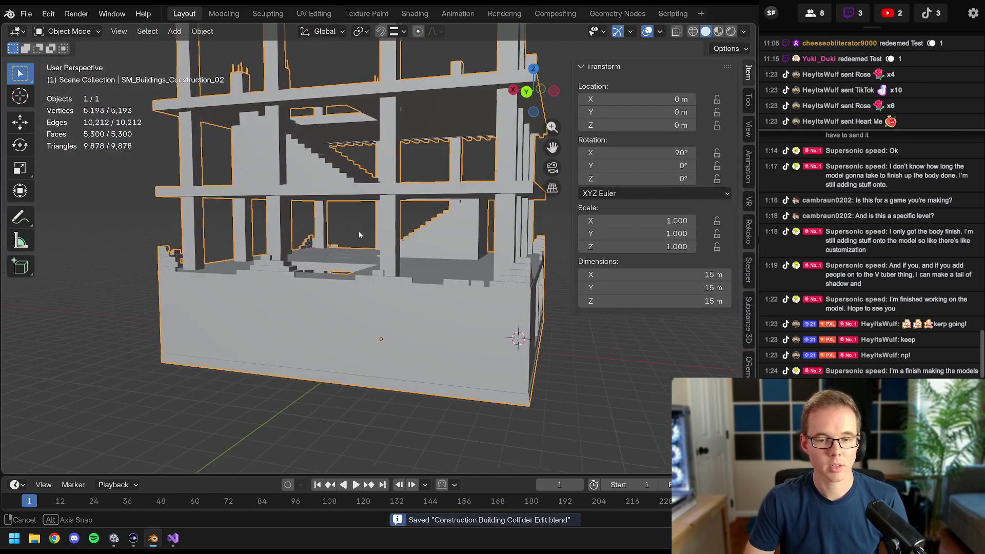
- Check the building briefly in Material Preview, then go back to Solid shading and orbit inside
left_click(718, 31)
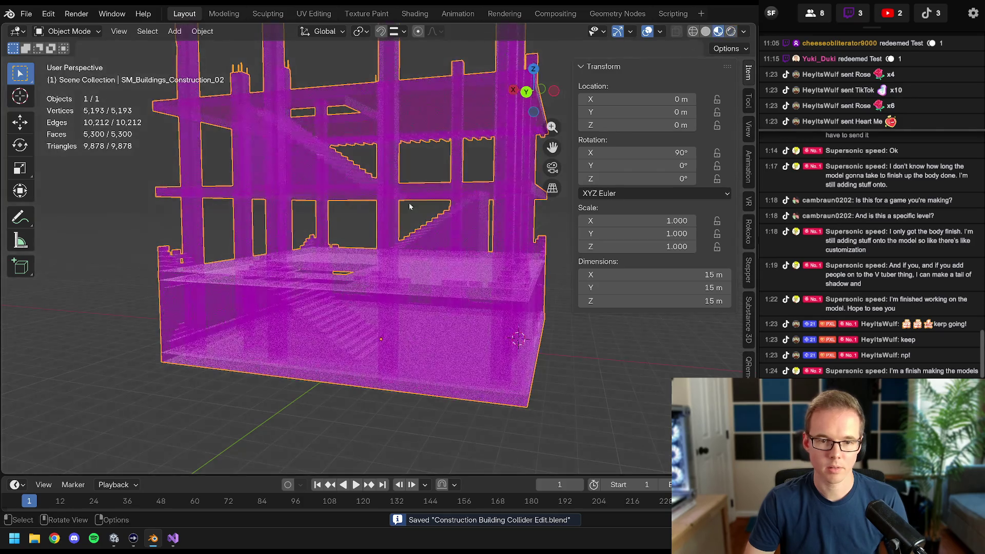
middle_click_drag(431, 231, 385, 232)
left_click(706, 31)
scroll(308, 269, "up", 5)
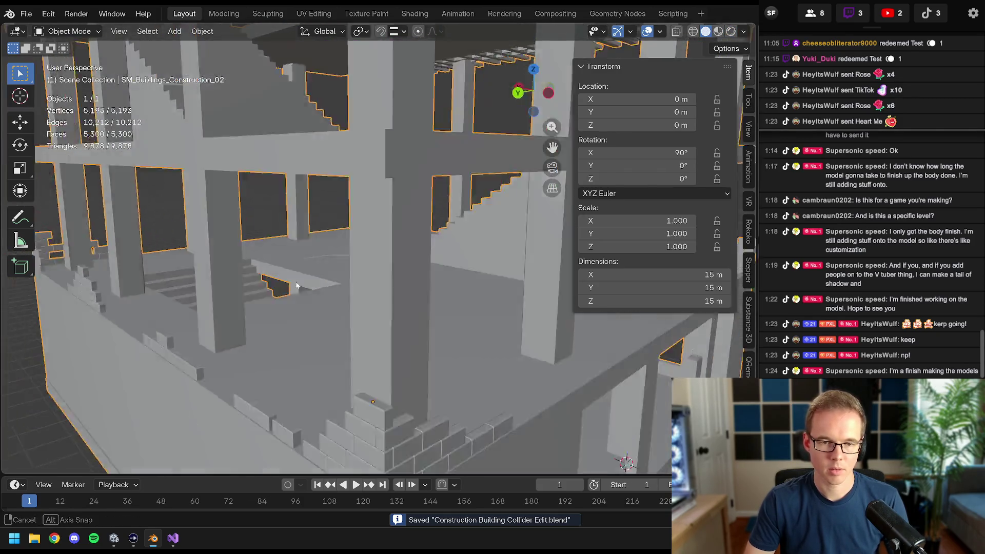
mouse_move(282, 299)
middle_mouse_down()
mouse_move(304, 248)
mouse_move(367, 296)
mouse_move(614, 195)
middle_mouse_up()
scroll(367, 296, "down", 8)
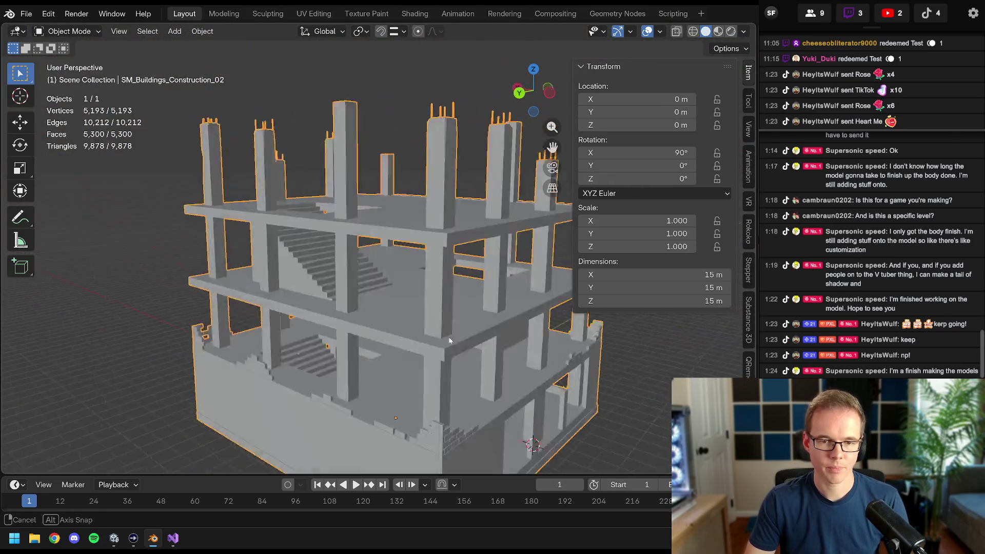
middle_click_drag(421, 389, 343, 311)
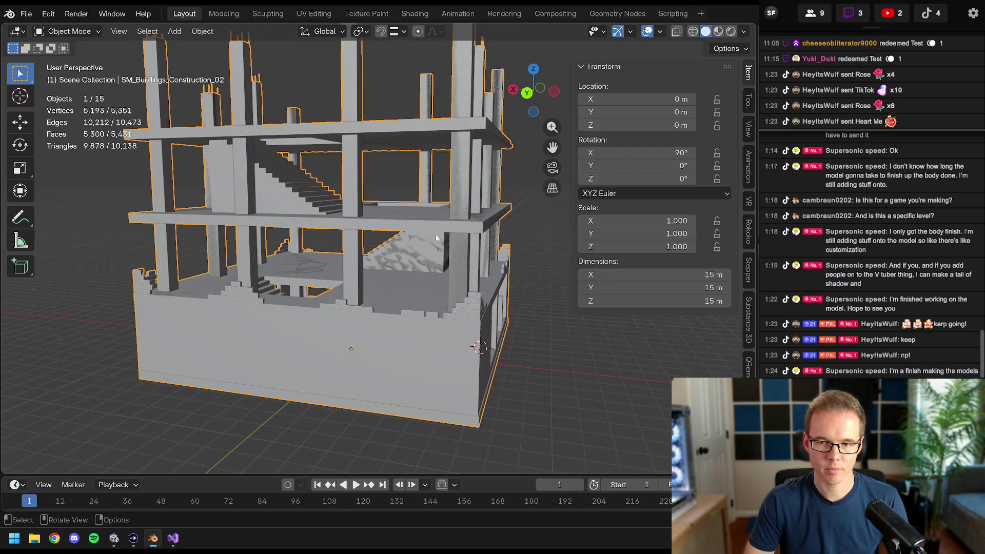
- Hide the building mesh so only the collider frame remains, then select the Cube wedge ramp
left_click(348, 218)
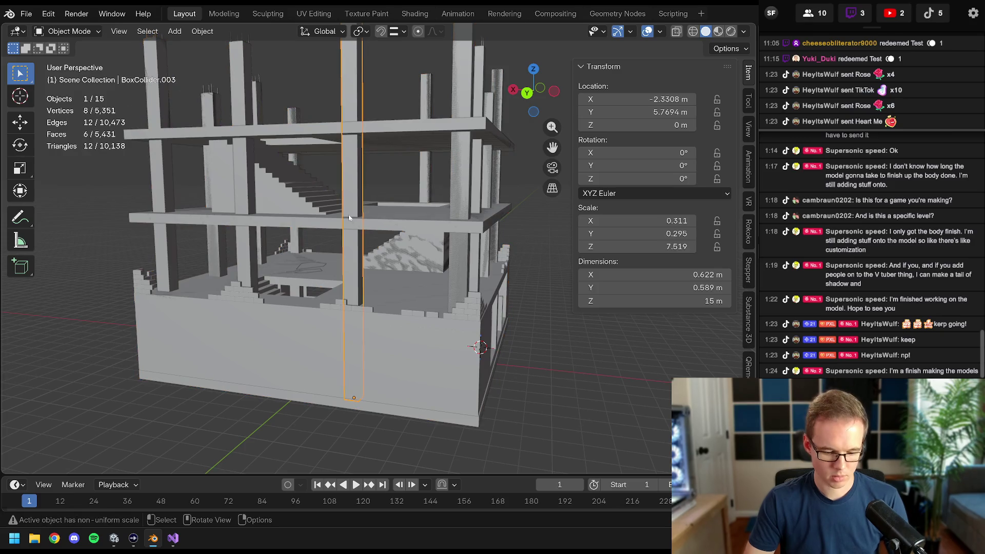
left_click(415, 243)
left_click(415, 243)
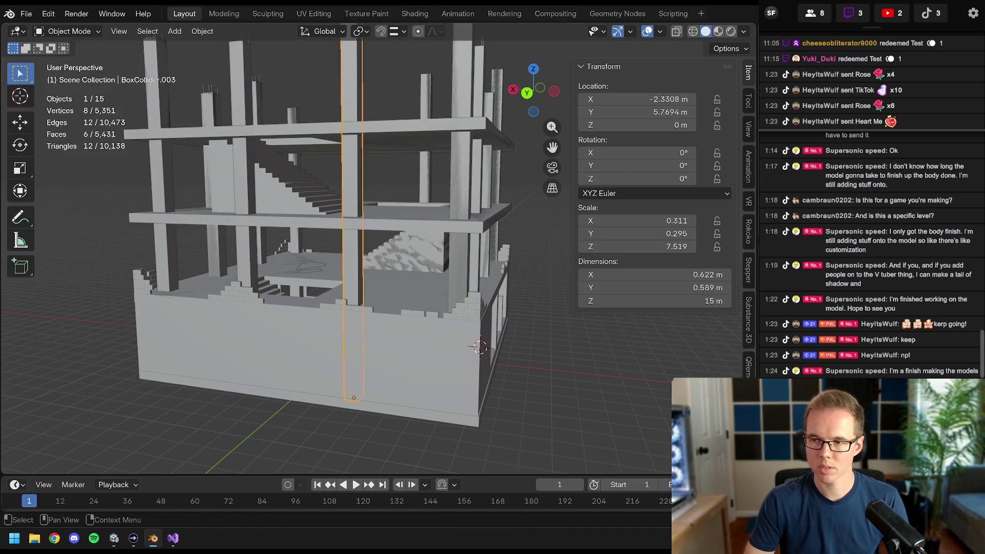
key("h")
left_click(395, 251)
middle_click_drag(394, 251, 384, 267)
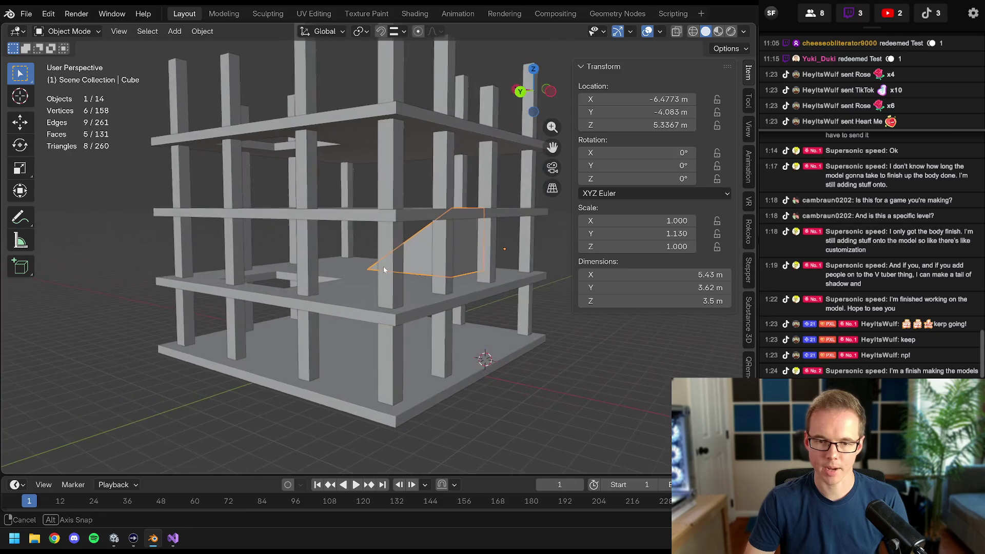
- Save the file and duplicate the Cube wedge ramp, sliding the copy along Y
key("ctrl+s")
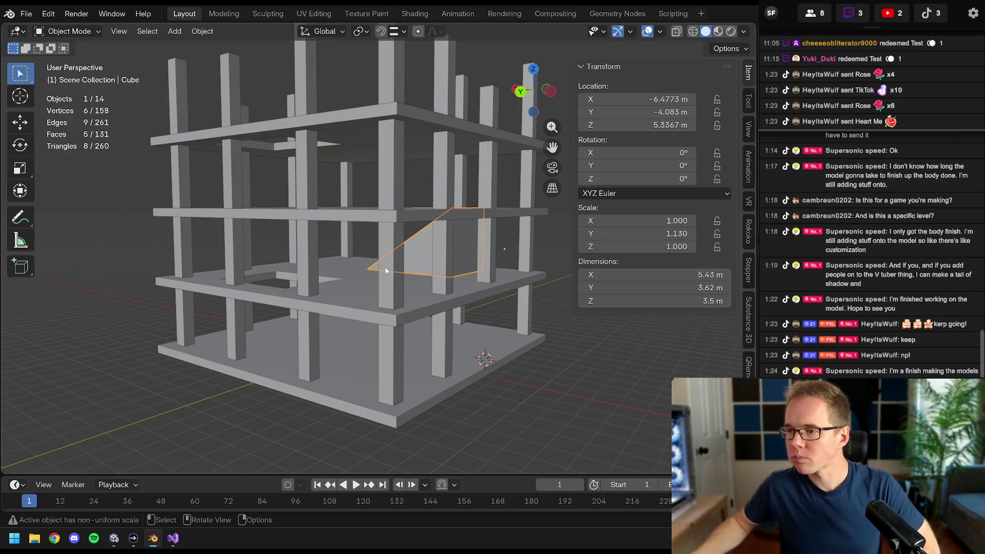
mouse_move(435, 141)
middle_mouse_down()
mouse_move(370, 241)
mouse_move(409, 185)
middle_mouse_up()
key("shift+d")
key("y")
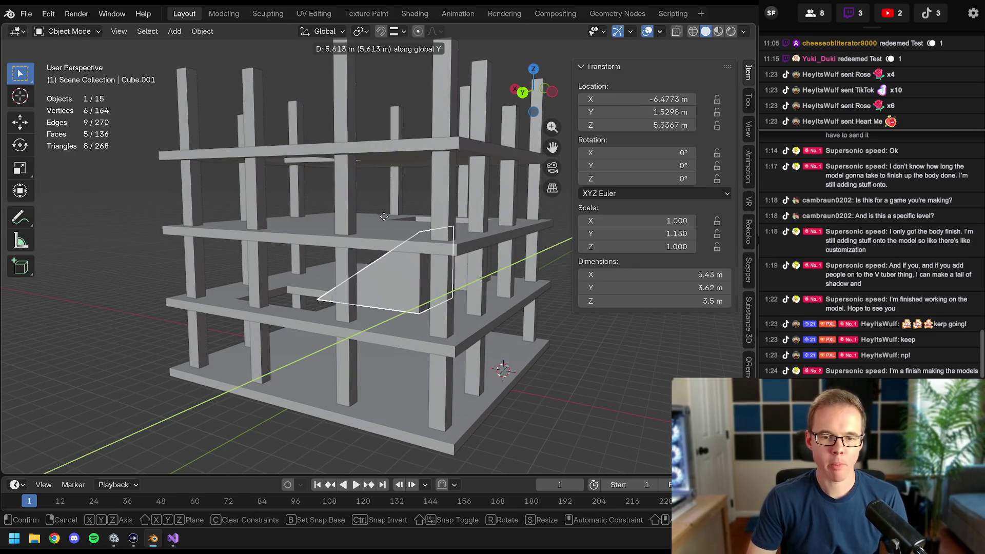
left_click(452, 214)
- Rotate the wedge copy 180° about Z so it faces the other way
key("r")
key("z")
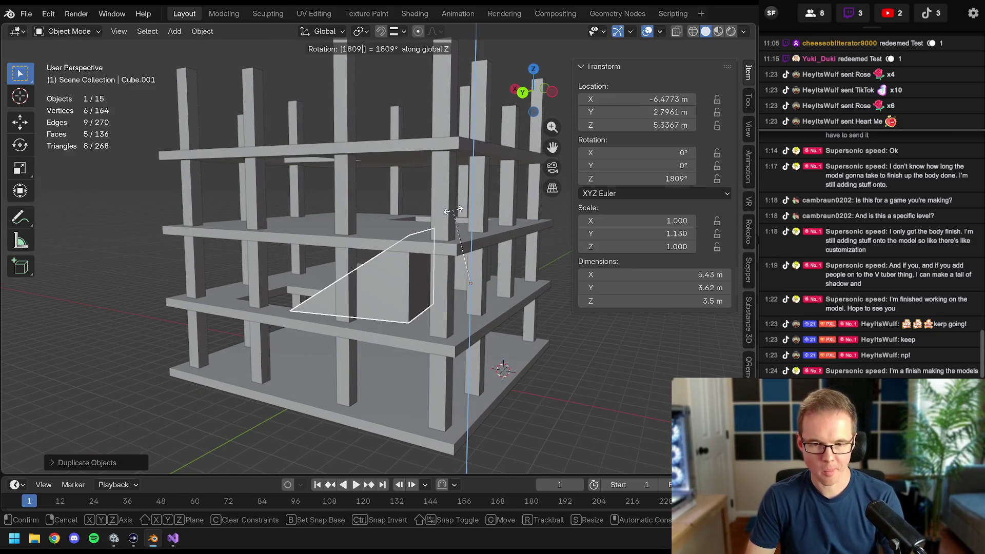
key("Escape")
type("rz")
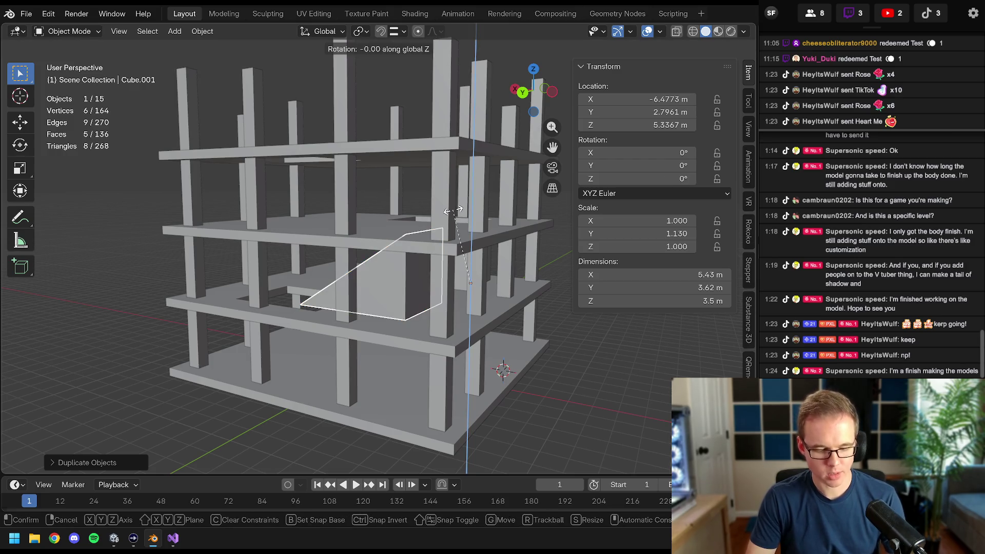
type("0")
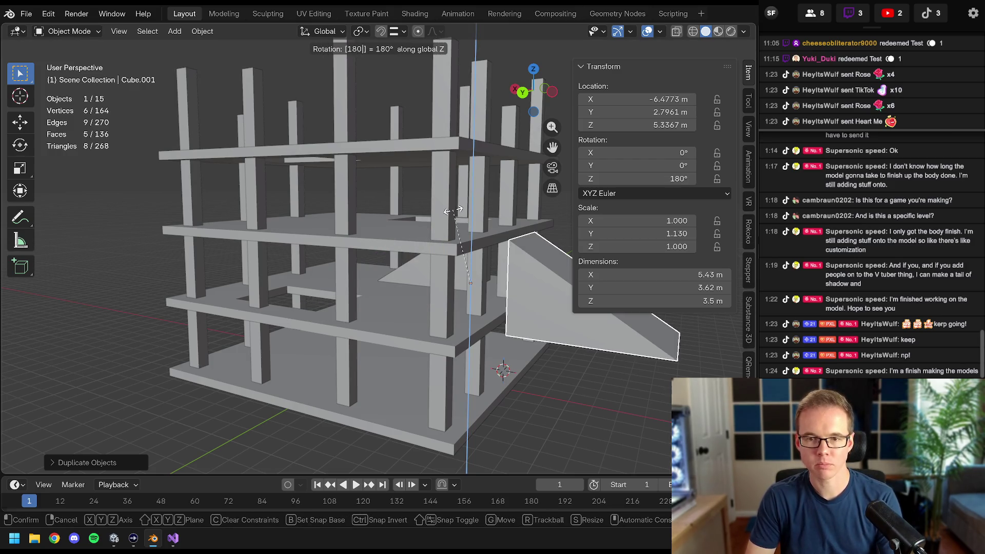
key("Return")
middle_click_drag(454, 210, 477, 259)
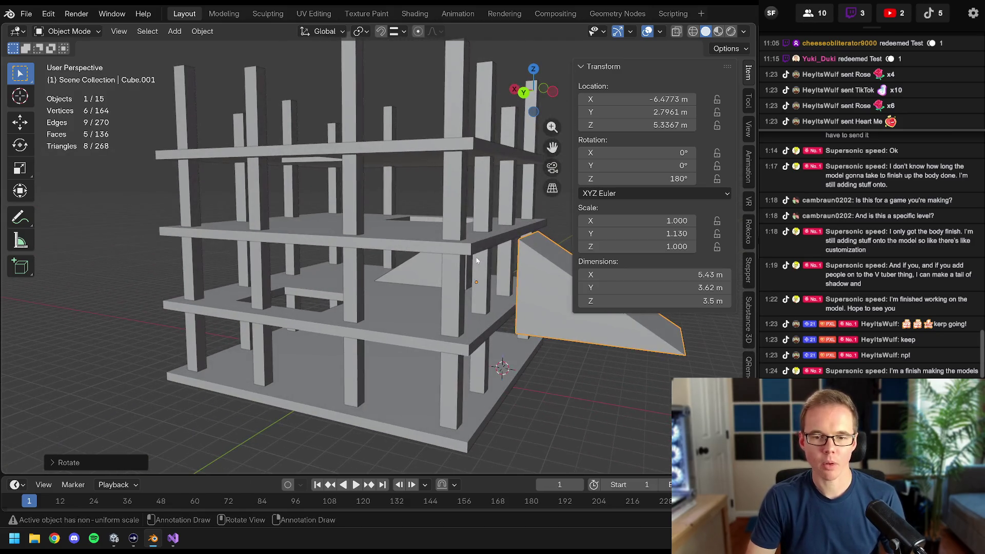
- Unhide the detailed building and move Cube.001 along X to 6.66 m toward the upper staircase
key("alt+h")
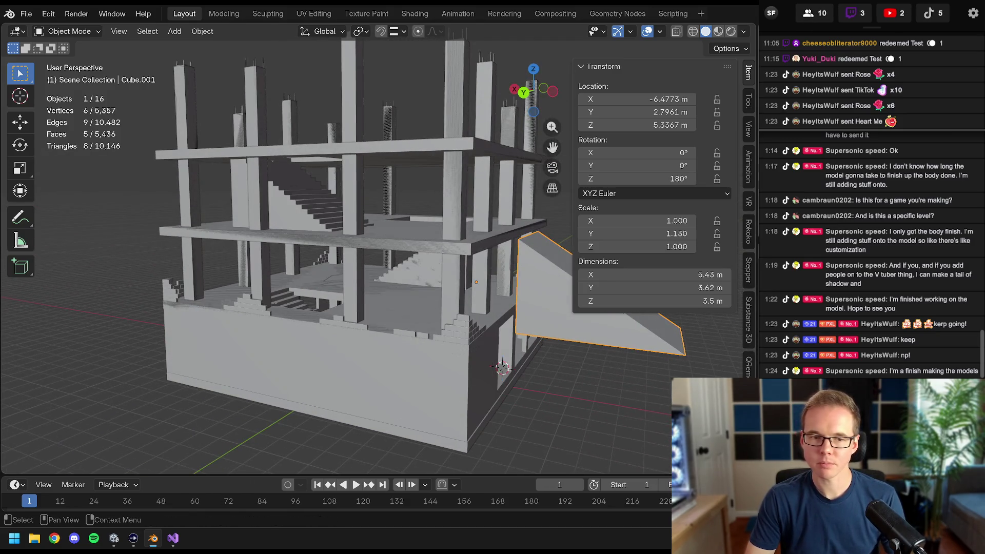
middle_click_drag(510, 197, 432, 232)
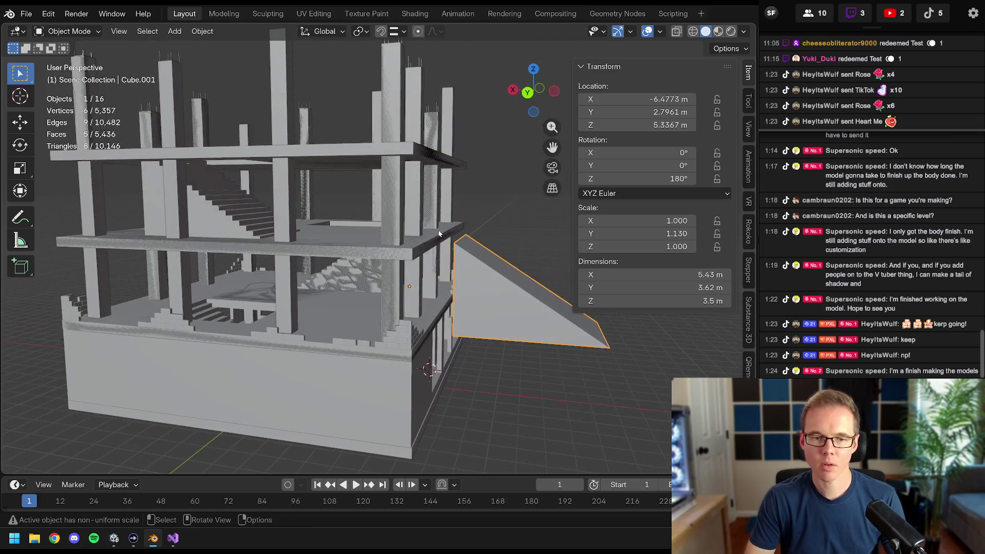
key("g")
key("x")
left_click(243, 256)
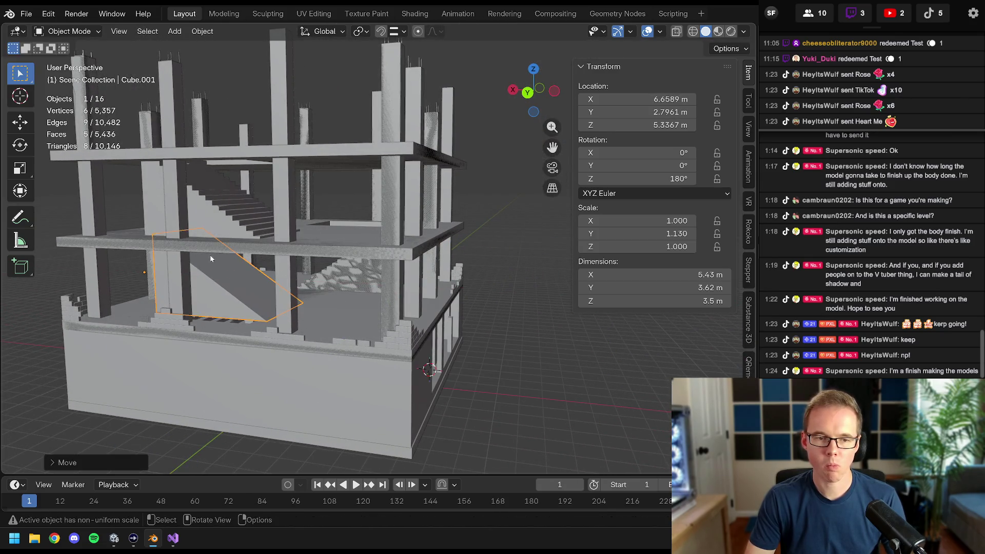
- Raise the wedge to the upper floor and set snapping to Face
key("g")
key("z")
left_click(262, 198)
scroll(261, 197, "up", 5)
middle_click_drag(261, 198, 421, 21)
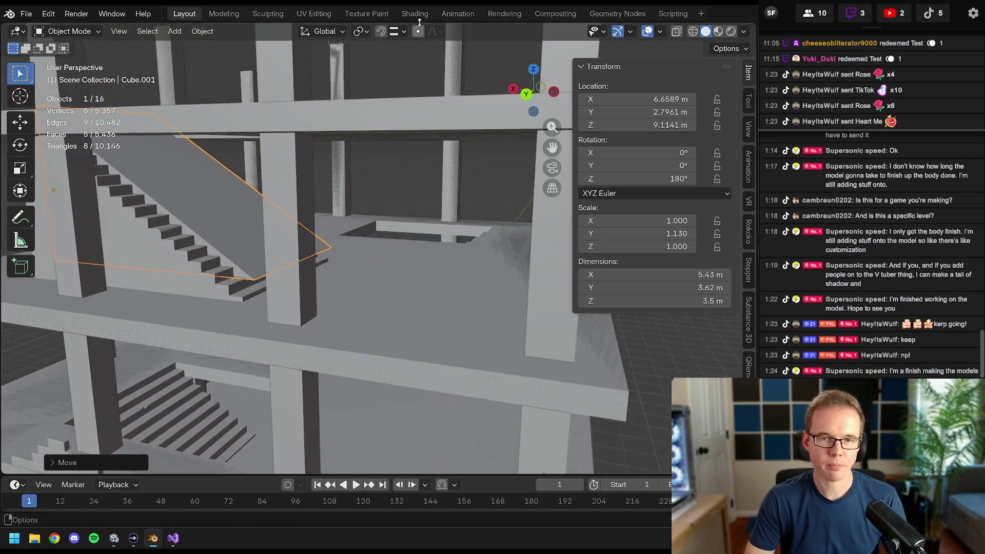
left_click(395, 31)
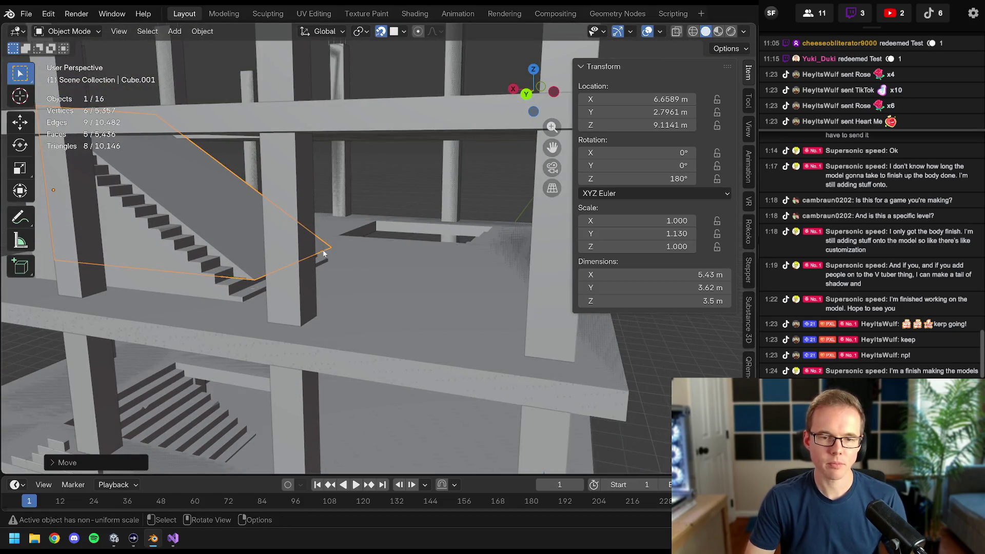
middle_click_drag(364, 154, 354, 266)
key("g")
key("z")
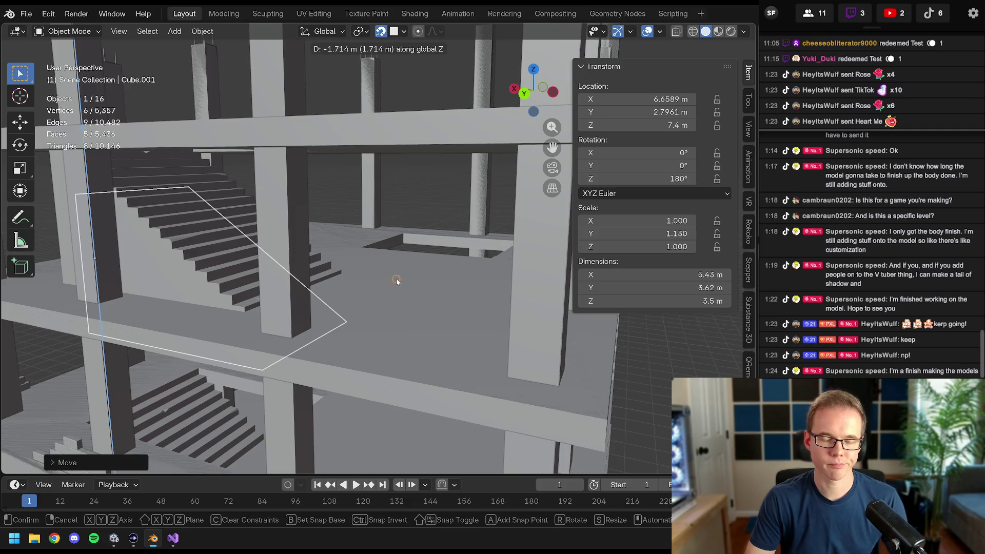
key("Escape")
left_click(401, 31)
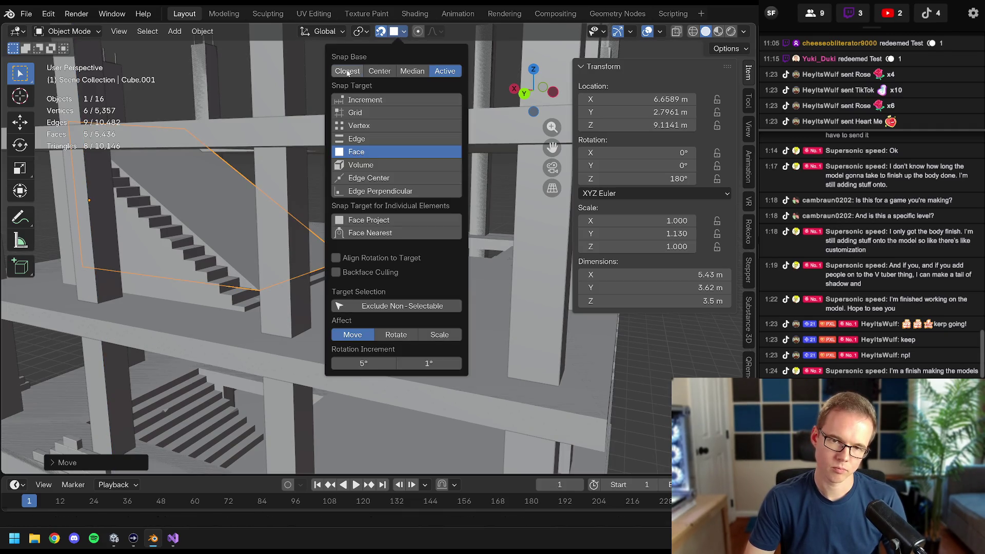
- Lower the wedge onto the upper stairs and snap its edge against the flight along X
mouse_move(336, 183)
middle_mouse_down()
mouse_move(385, 286)
mouse_move(452, 311)
mouse_move(437, 318)
mouse_move(380, 287)
mouse_move(452, 293)
middle_mouse_up()
key("g")
key("z")
left_click(395, 304)
scroll(455, 293, "up", 4)
mouse_move(378, 154)
middle_mouse_down("shift")
mouse_move(496, 317)
mouse_move(381, 266)
mouse_move(424, 282)
mouse_move(391, 274)
middle_mouse_up("shift")
scroll(471, 312, "down", 4)
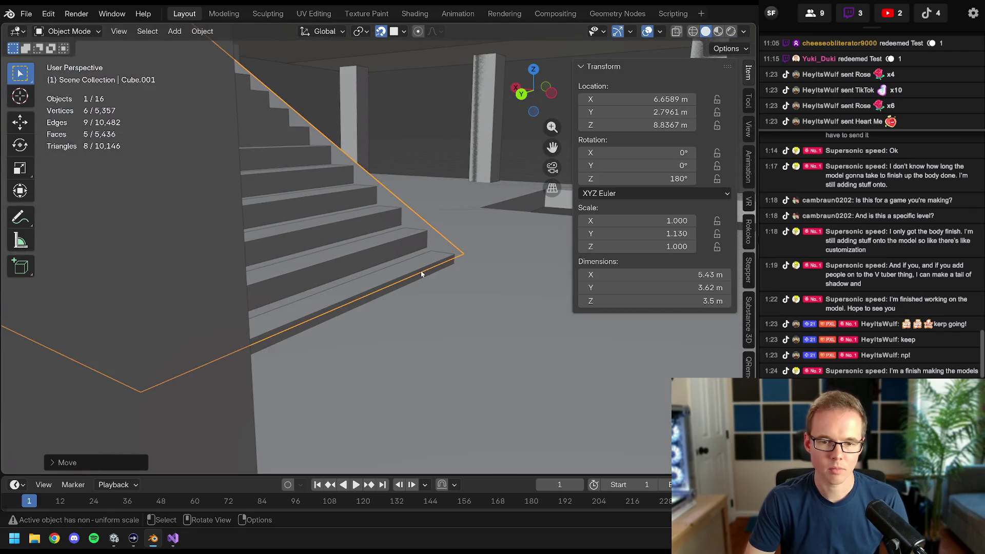
key("g")
key("y")
key("x")
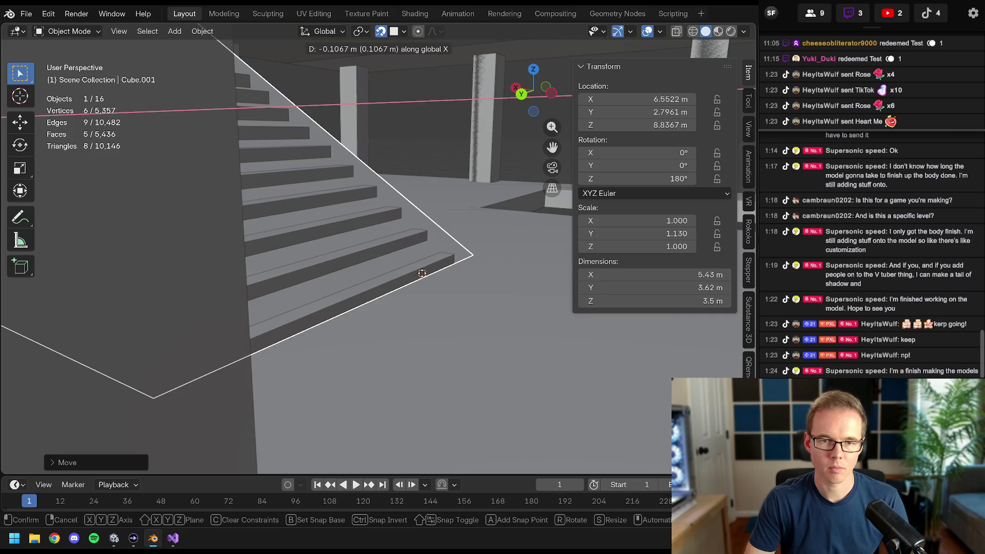
left_click(440, 268)
- Center the wedge over the flight along Y at 3.24 m and enter Edit Mode on its mesh
mouse_move(440, 268)
middle_mouse_down()
mouse_move(508, 336)
mouse_move(389, 332)
middle_mouse_up()
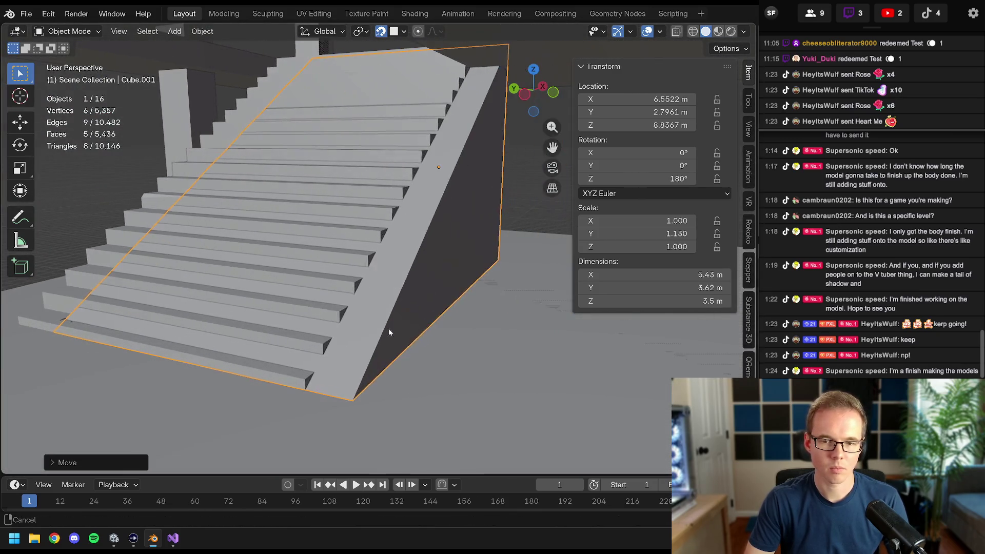
key("g")
key("y")
left_click(384, 230)
middle_click_drag(384, 230, 424, 221)
key("Tab")
key("z")
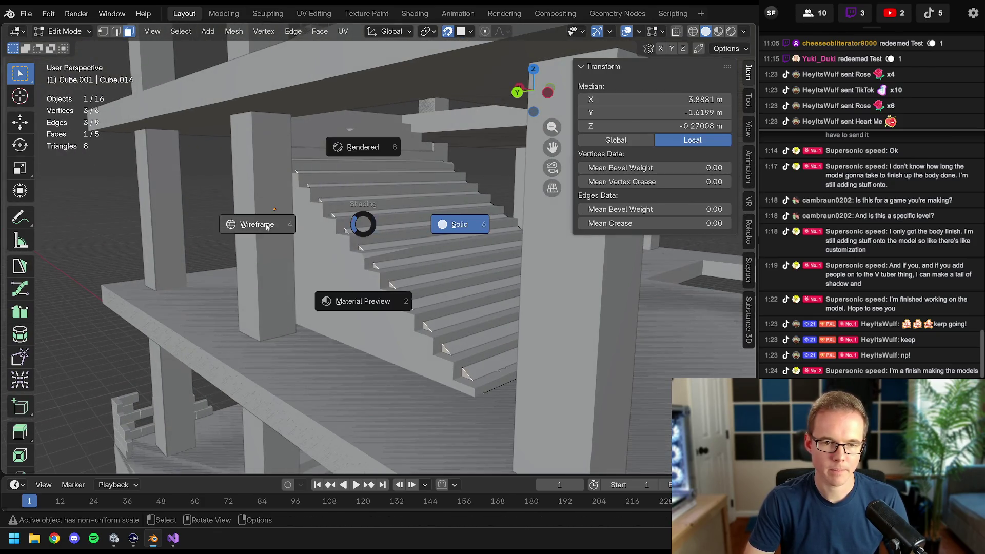
- Push the wedge's side face out along Y to 3.77 m to cover the stair width, then return to Object Mode
left_click(307, 235)
left_click(318, 247)
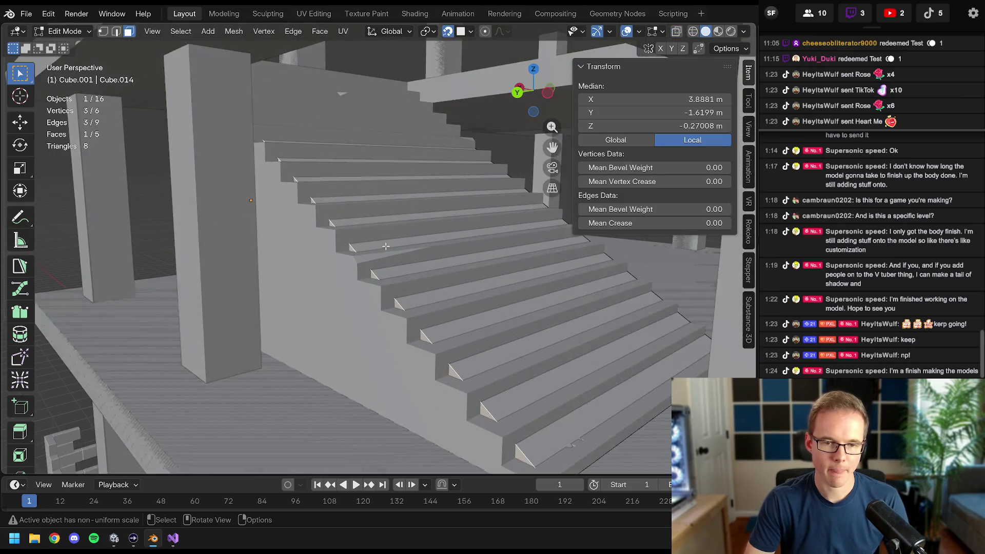
key("g")
key("y")
left_click(276, 256)
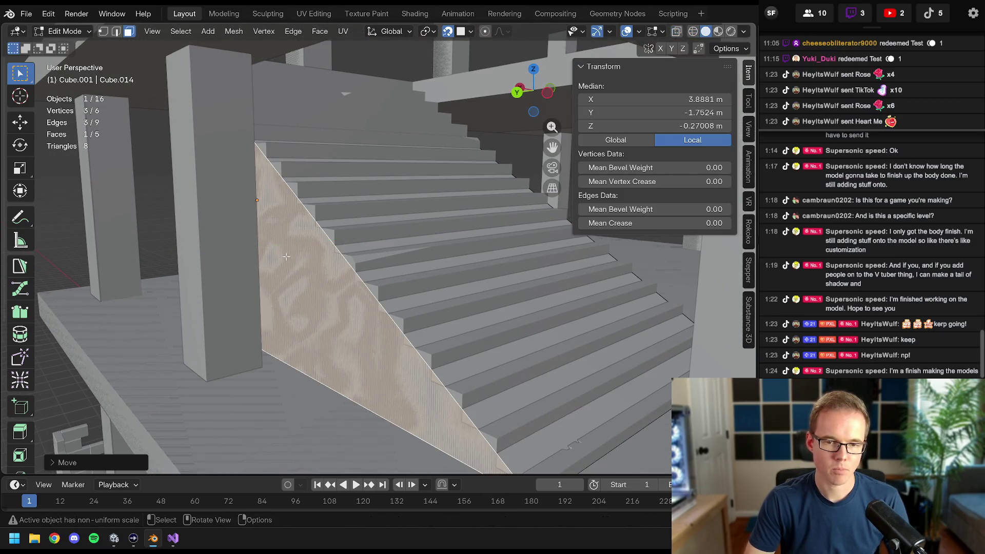
middle_click_drag(276, 255, 362, 258)
key("Tab")
mouse_move(442, 258)
middle_mouse_down()
mouse_move(430, 254)
mouse_move(455, 355)
mouse_move(490, 407)
mouse_move(546, 402)
mouse_move(521, 383)
mouse_move(477, 298)
mouse_move(401, 195)
mouse_move(395, 141)
middle_mouse_up()
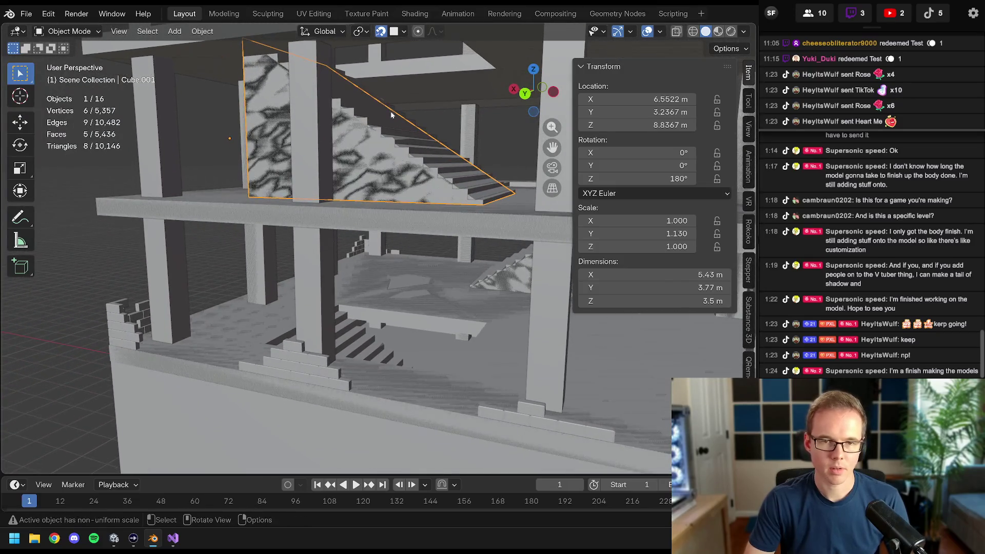
- Duplicate the ramp straight down and seat the copy on the lower flight at Z 1.84 m
key("shift+d")
key("z")
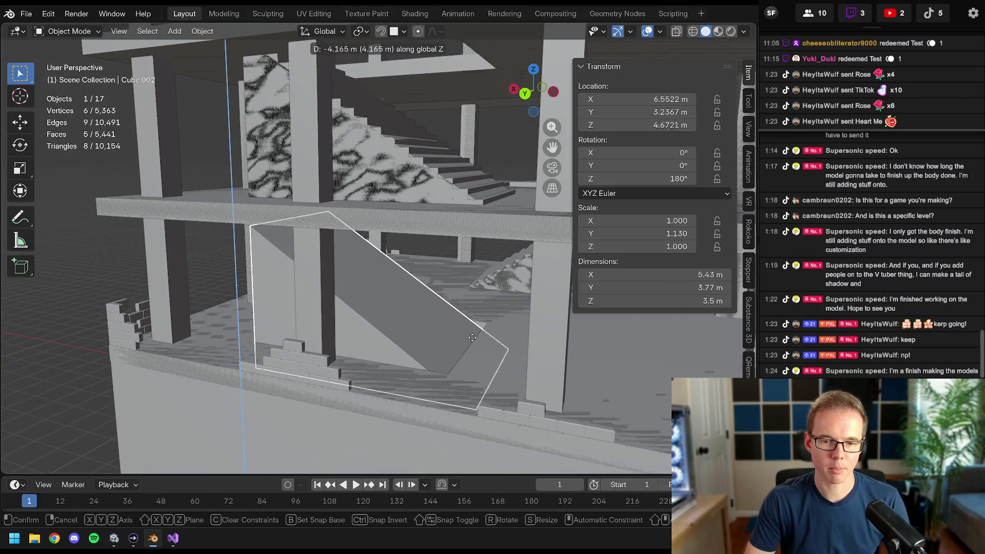
left_click(441, 341)
scroll(256, 228, "up", 5)
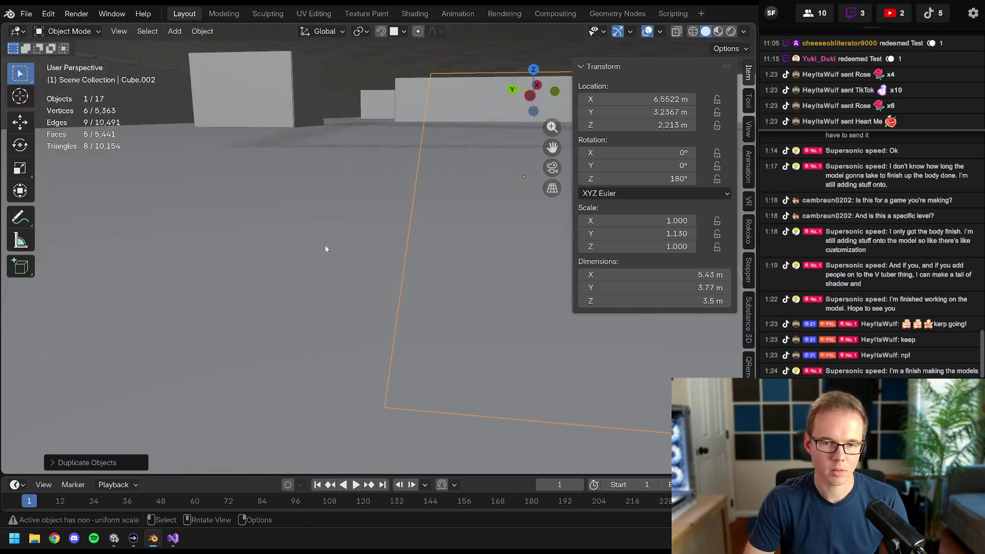
middle_click_drag(257, 229, 292, 261)
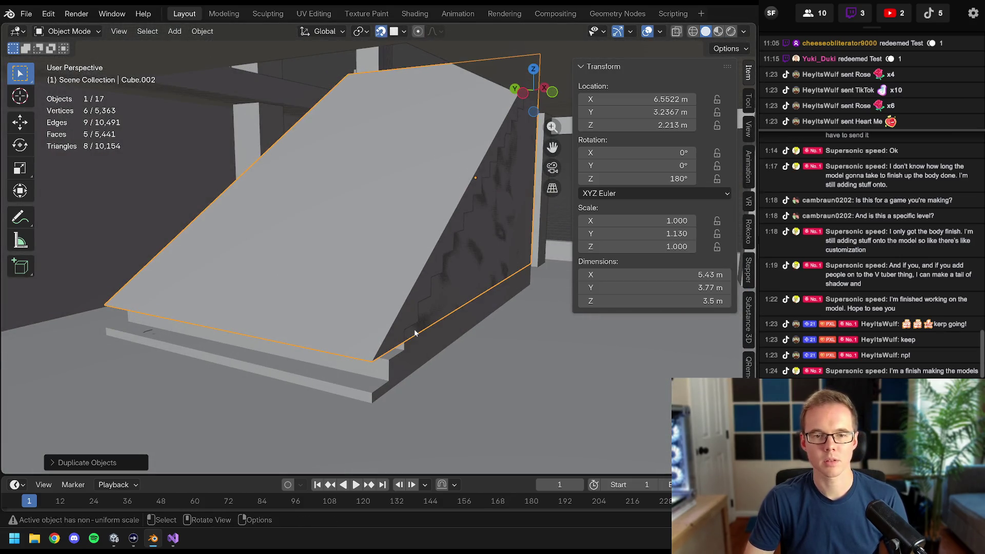
scroll(416, 332, "down", 2)
key("g")
key("z")
left_click(478, 383)
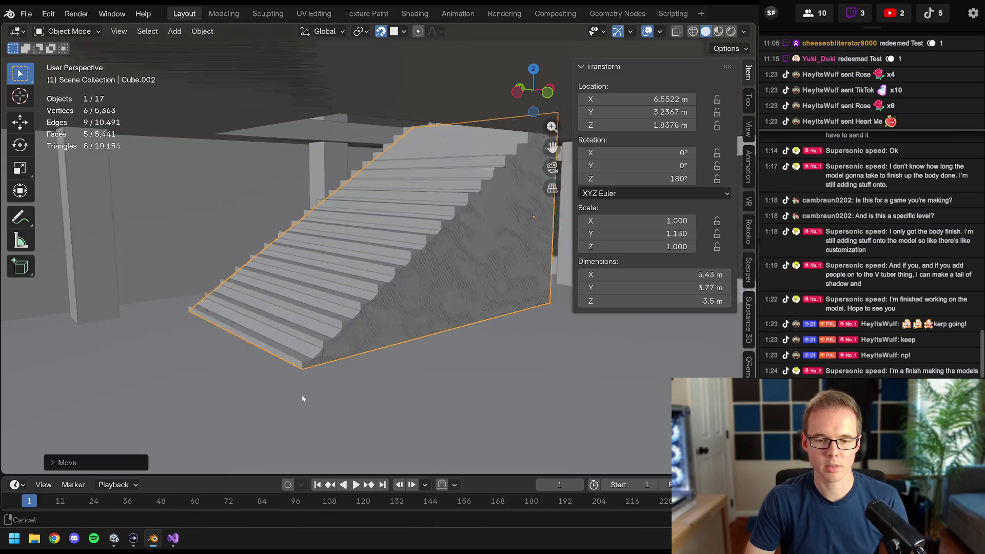
scroll(477, 382, "down", 4)
- Deselect the copy and save Construction Building Collider Edit.blend
mouse_move(477, 382)
middle_mouse_down()
mouse_move(351, 279)
mouse_move(506, 310)
mouse_move(441, 260)
middle_mouse_up()
left_click(507, 310)
key("ctrl+s")
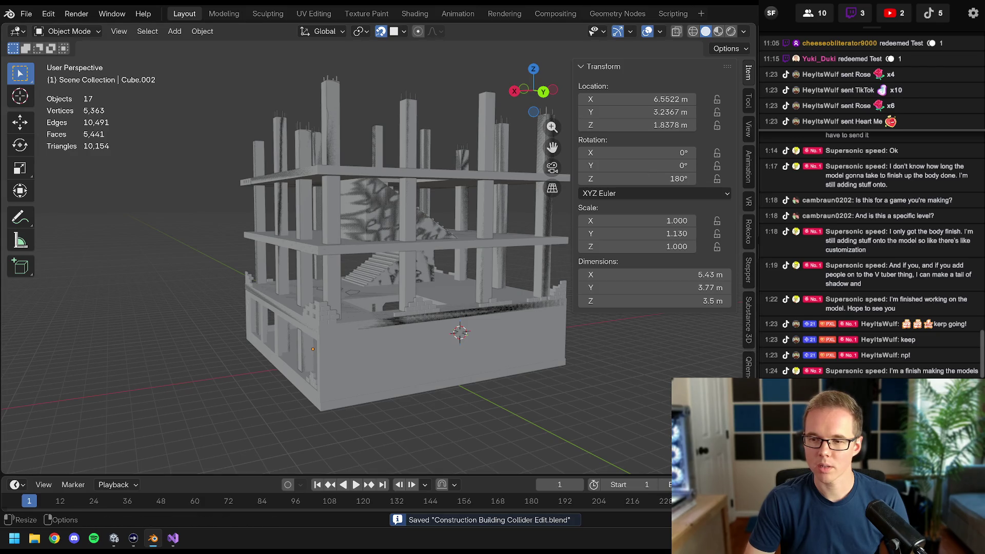
- Select the original Cube wedge in Collection 2 and rename it Ramp
left_click(461, 223)
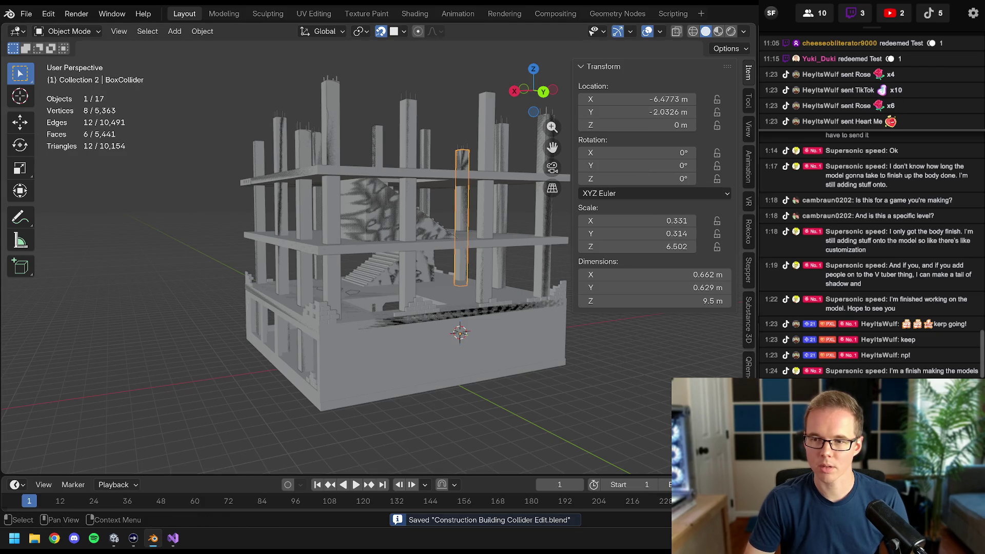
left_click(389, 258)
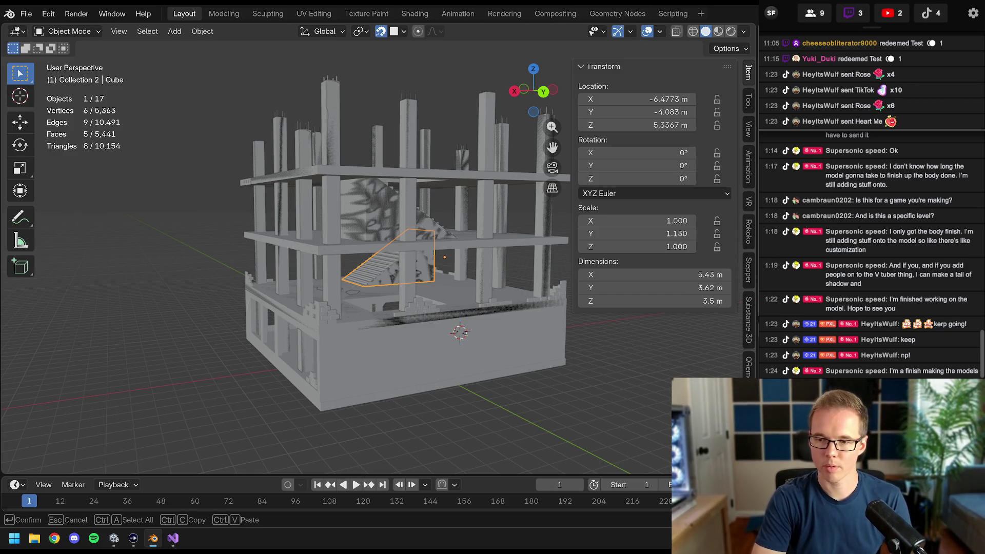
key("Return")
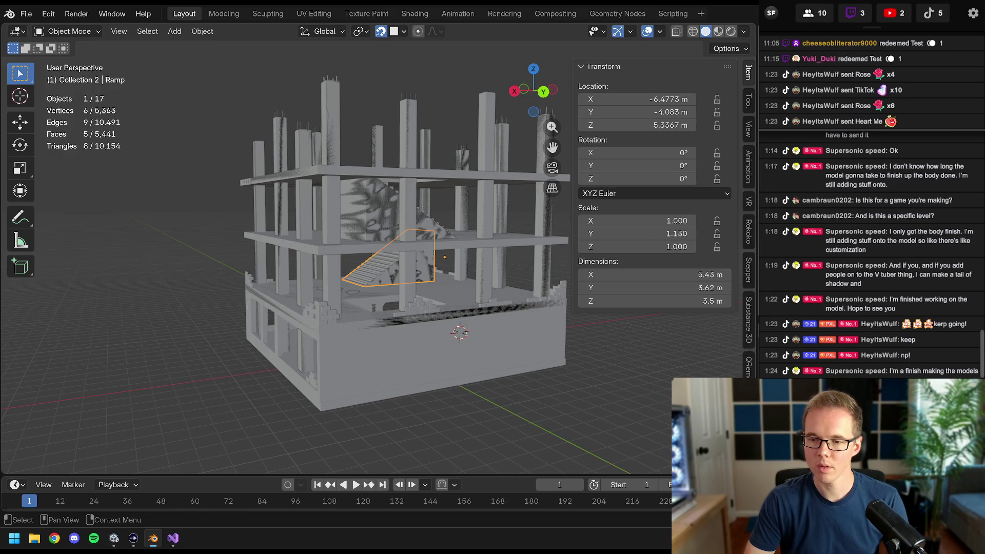